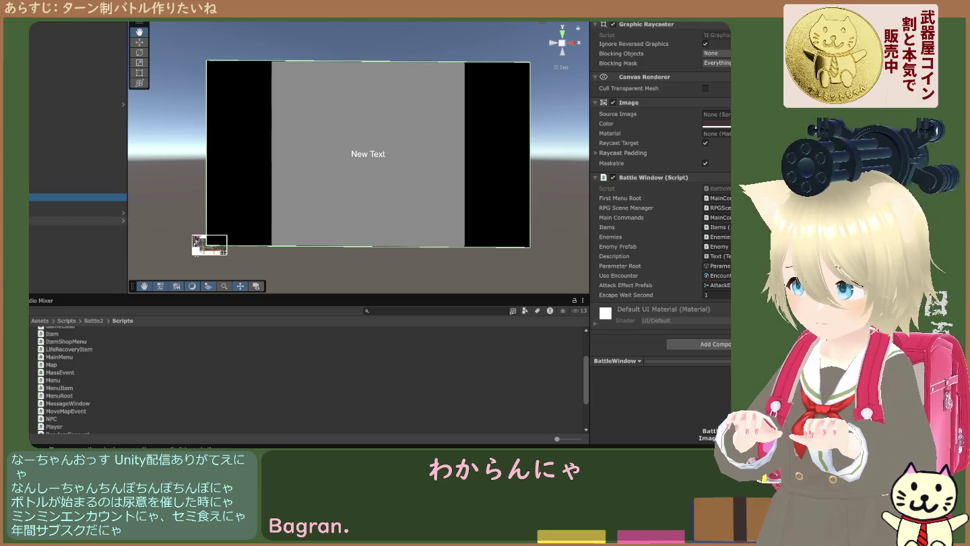
Compare the RPG Scene Manager, BattleWindow and the object above BattleWindow in the Inspector
left_click(77, 189)
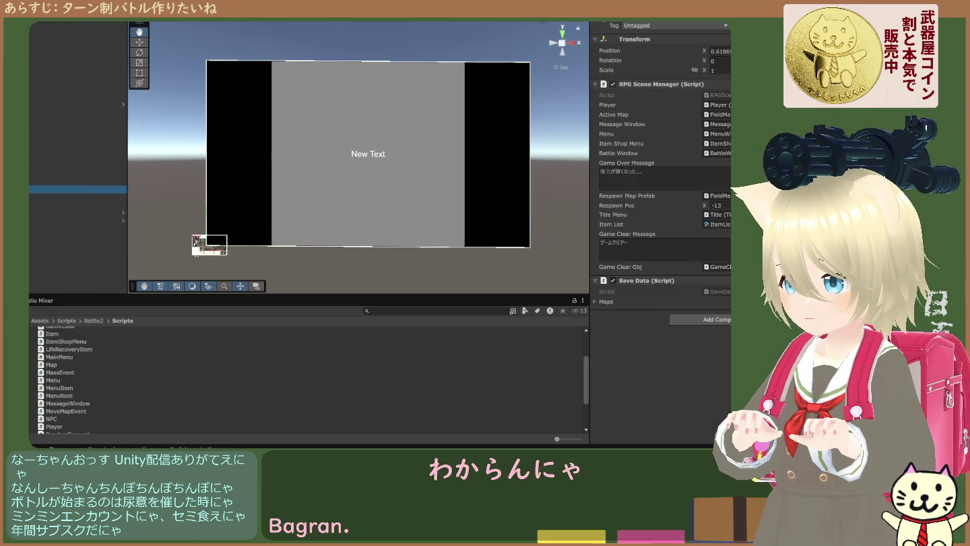
left_click(77, 197)
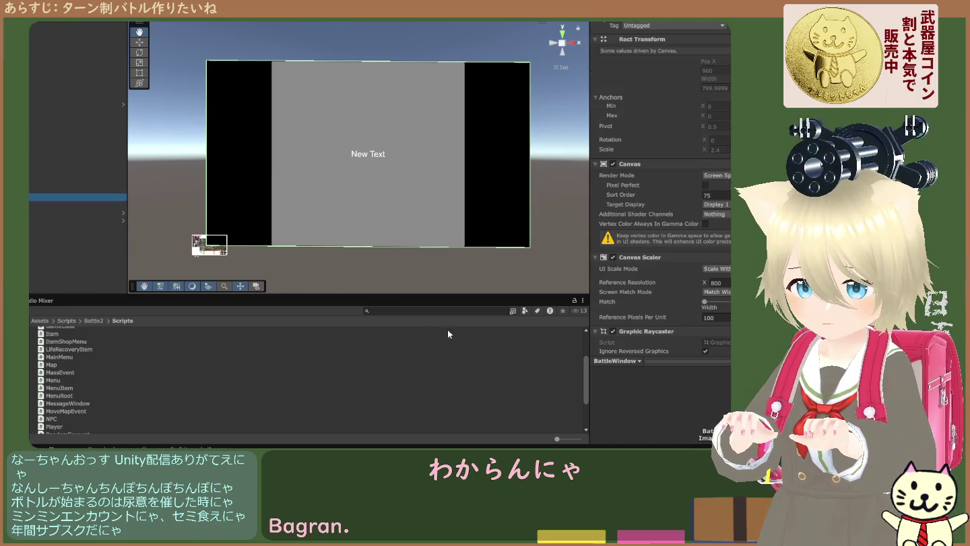
left_click(29, 189)
left_click(29, 197)
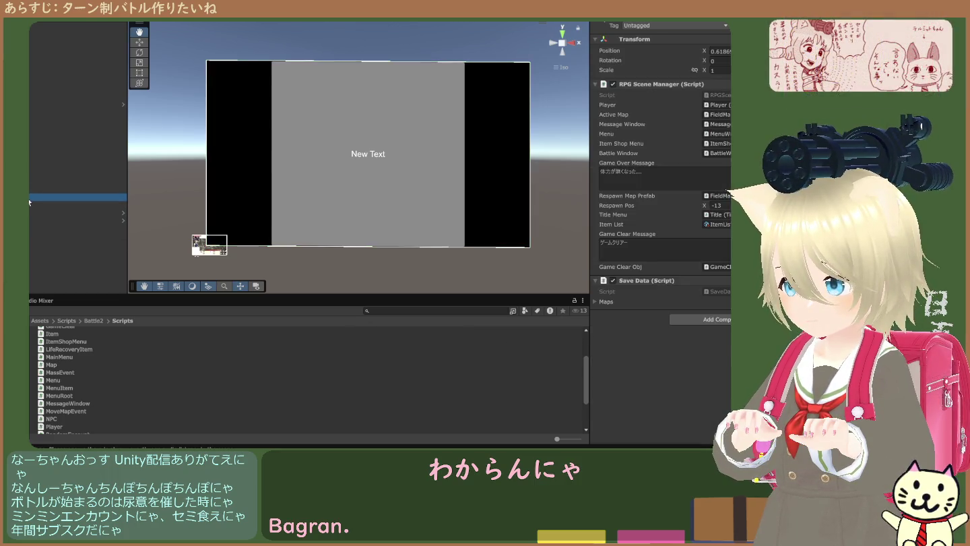
scroll(662, 283, "down", 10)
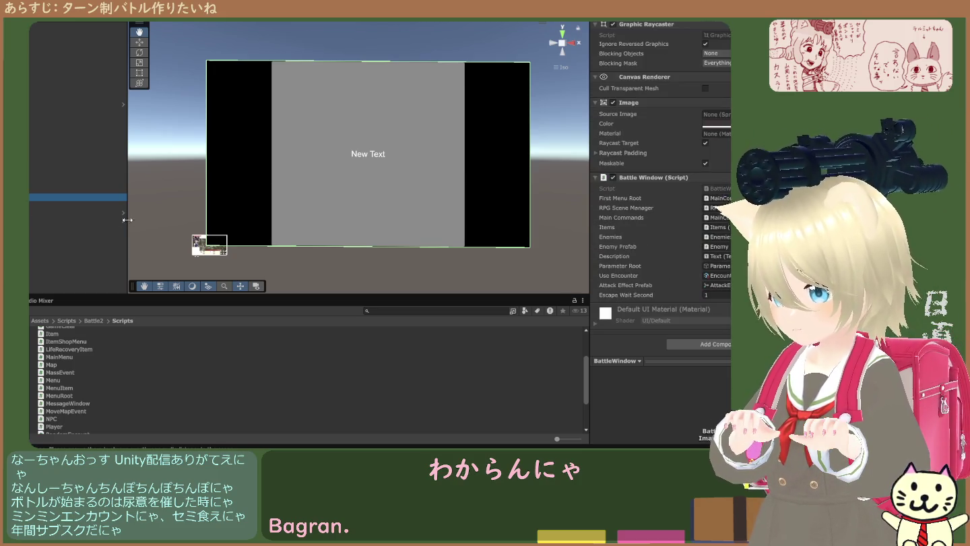
Inspect EventSystem, Battle Manager and GameClearWindow, ending on the RPG Scene Manager object's settings
left_click(33, 171)
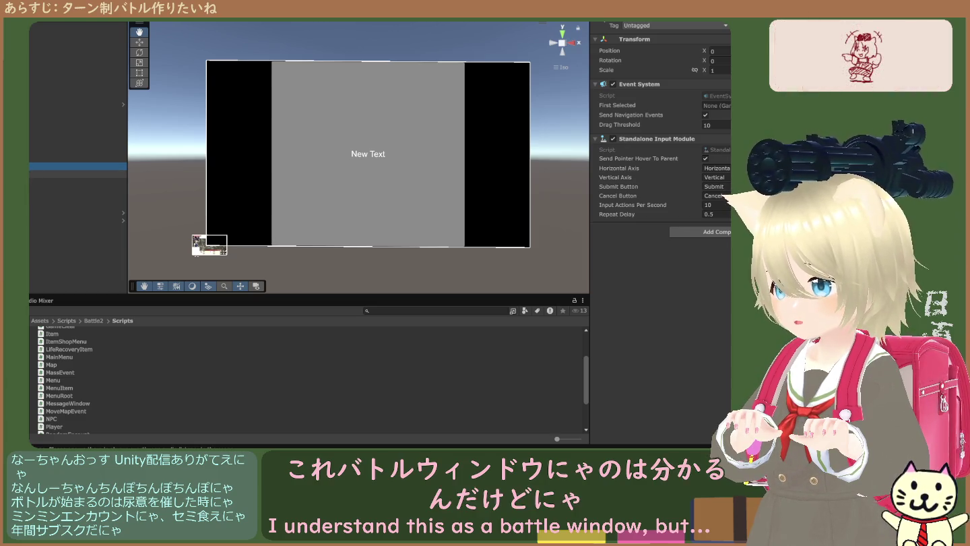
left_click(34, 136)
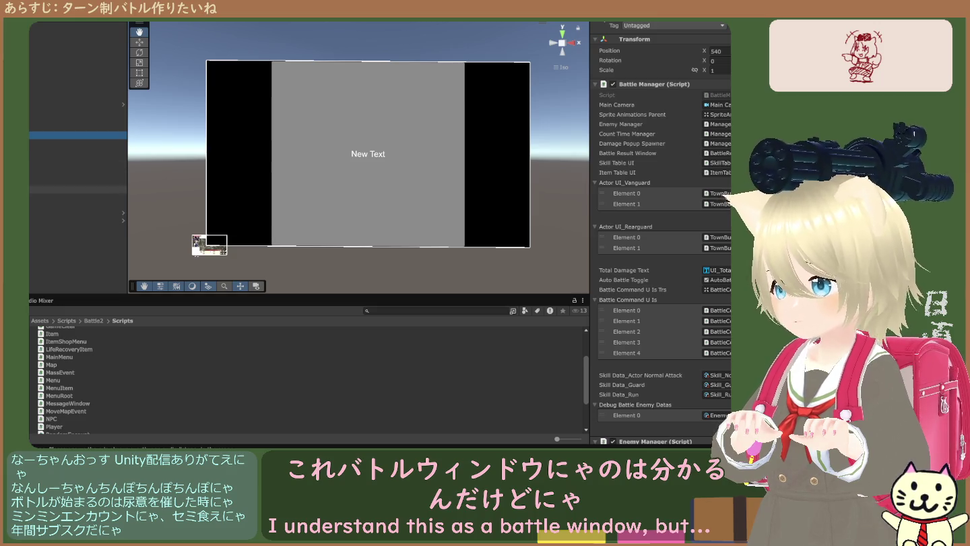
left_click(67, 158)
left_click(67, 166)
left_click(68, 174)
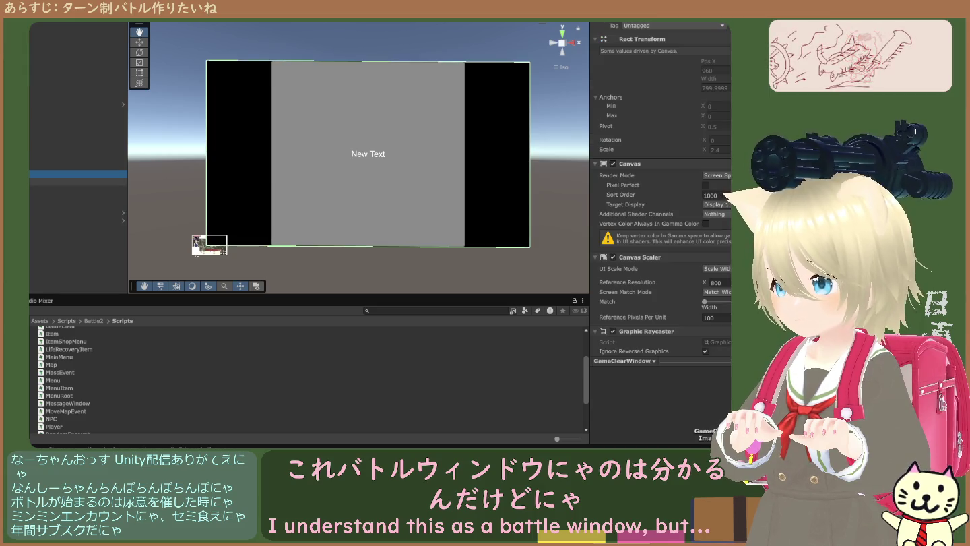
left_click(67, 181)
left_click(67, 190)
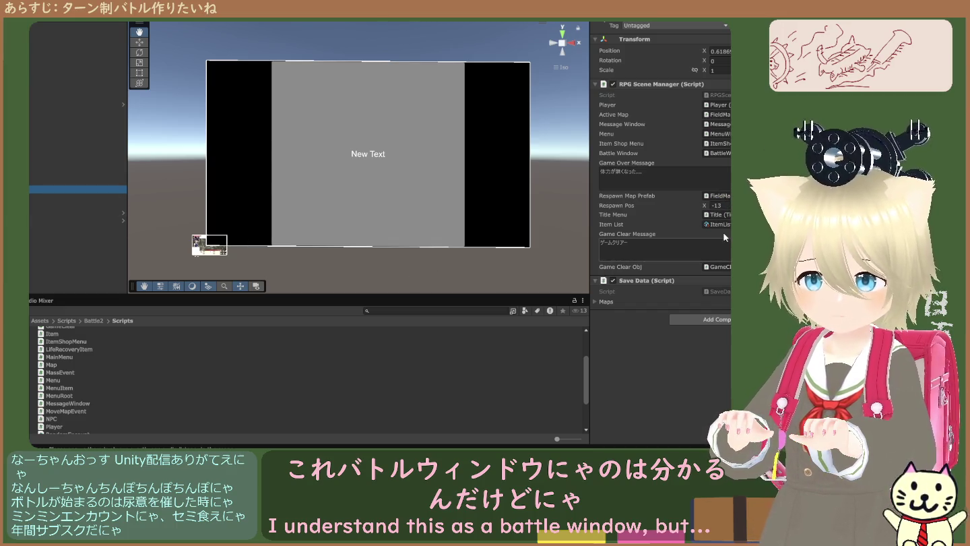
left_click(717, 95)
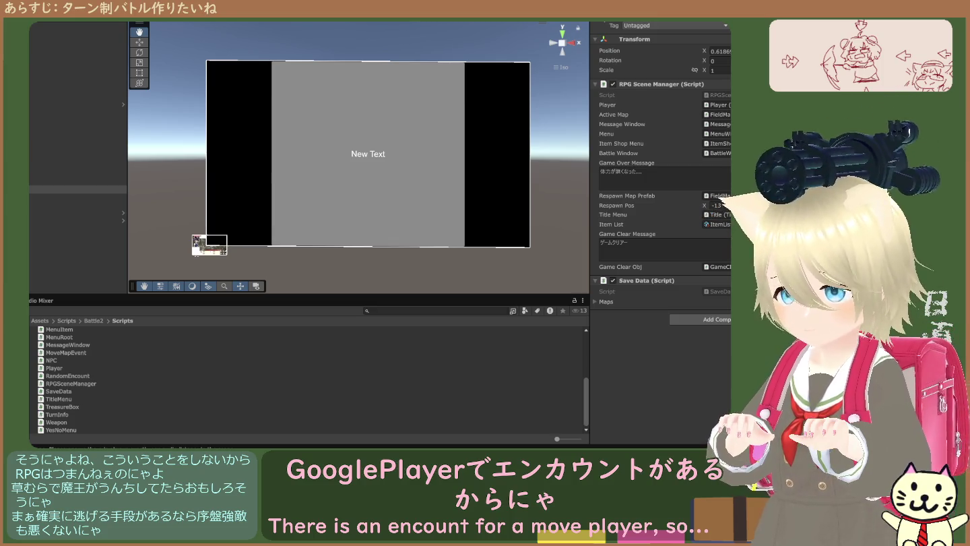
Try Play mode and bring up the CS1503 'int' to 'EncounterEnemies' error in RPGSceneManager.cs
key("ctrl+p")
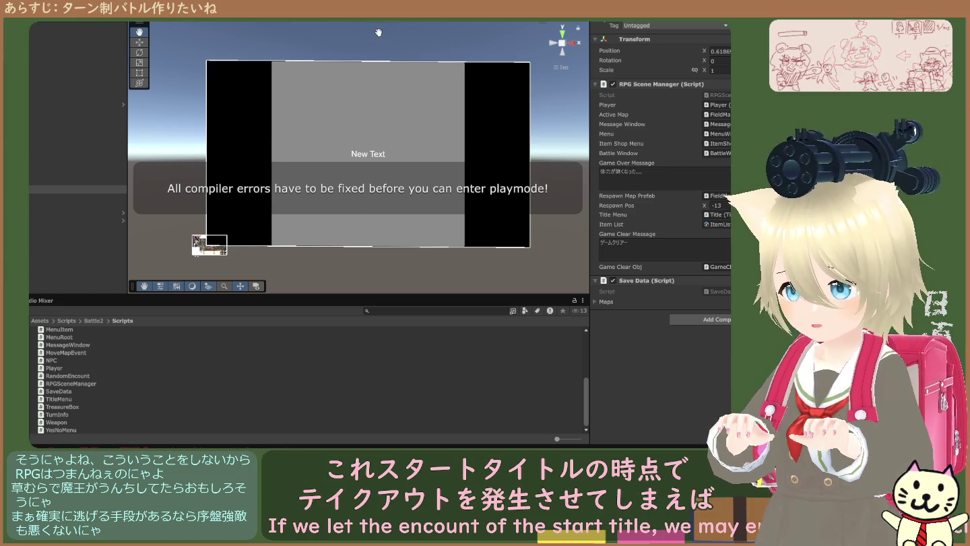
key("ctrl+shift+c")
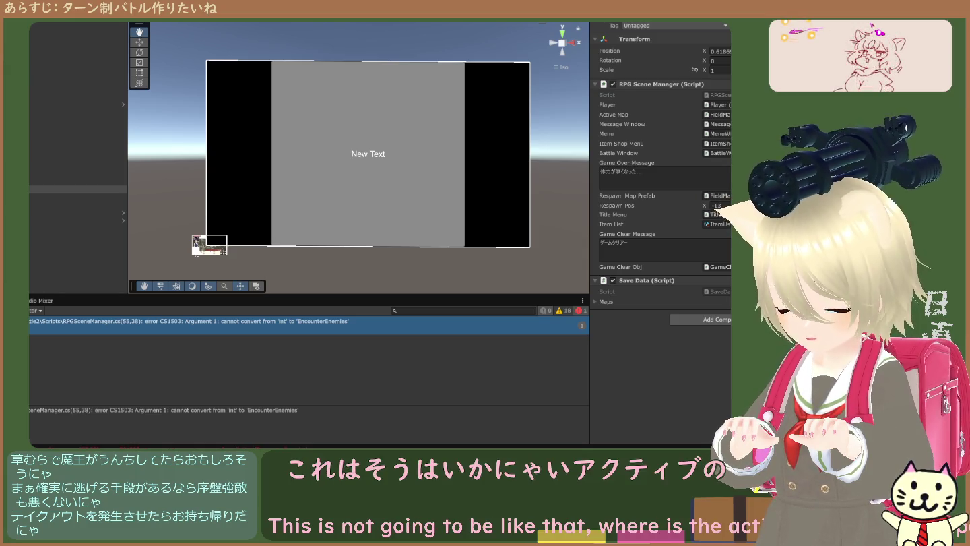
left_click(70, 321)
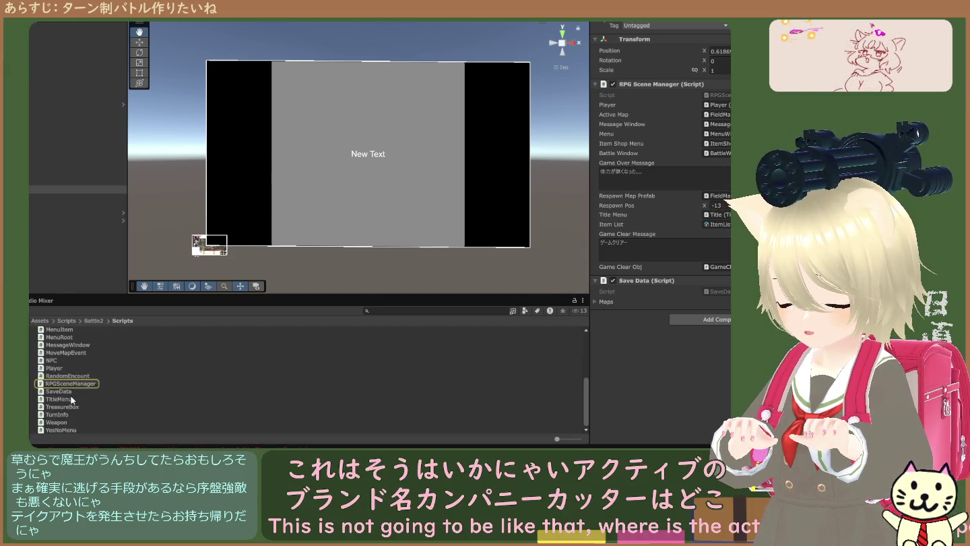
Browse the Enemy and MassEvent script folders, then preview RPGSceneManager.cs in the Inspector
scroll(82, 391, "up", 5)
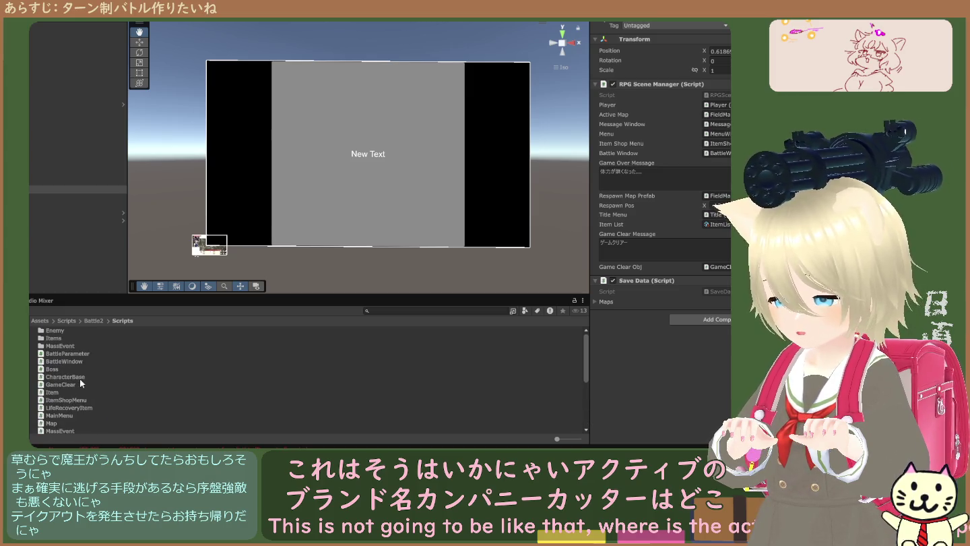
double_click(60, 330)
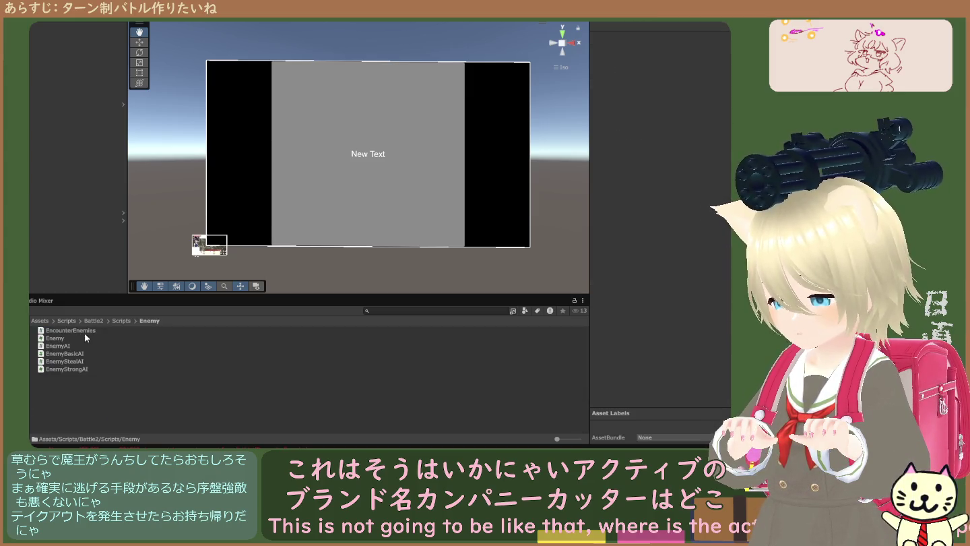
left_click(121, 321)
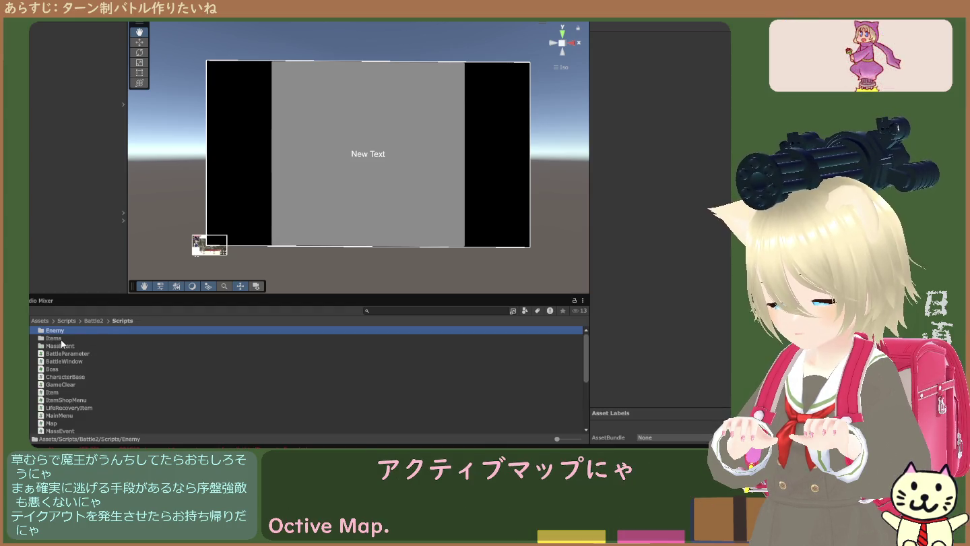
double_click(63, 342)
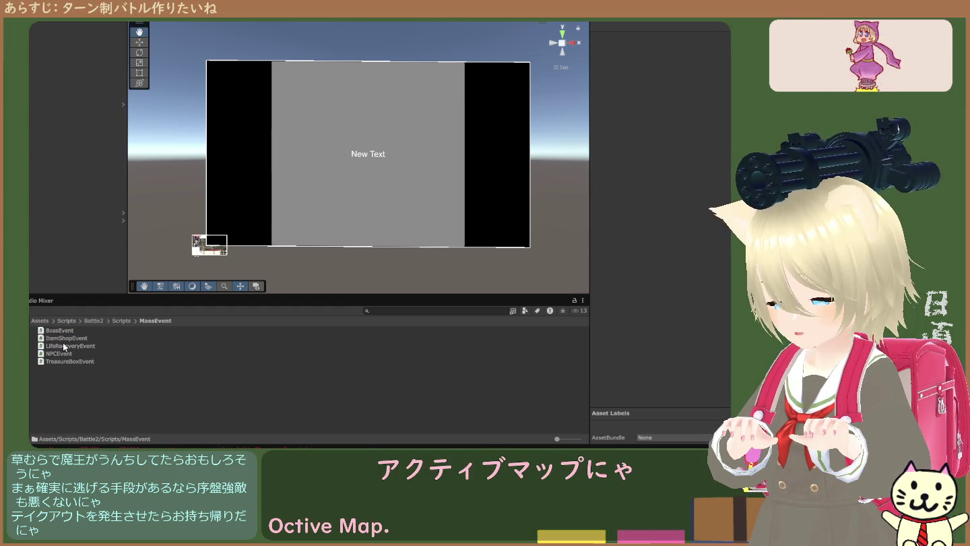
left_click(116, 321)
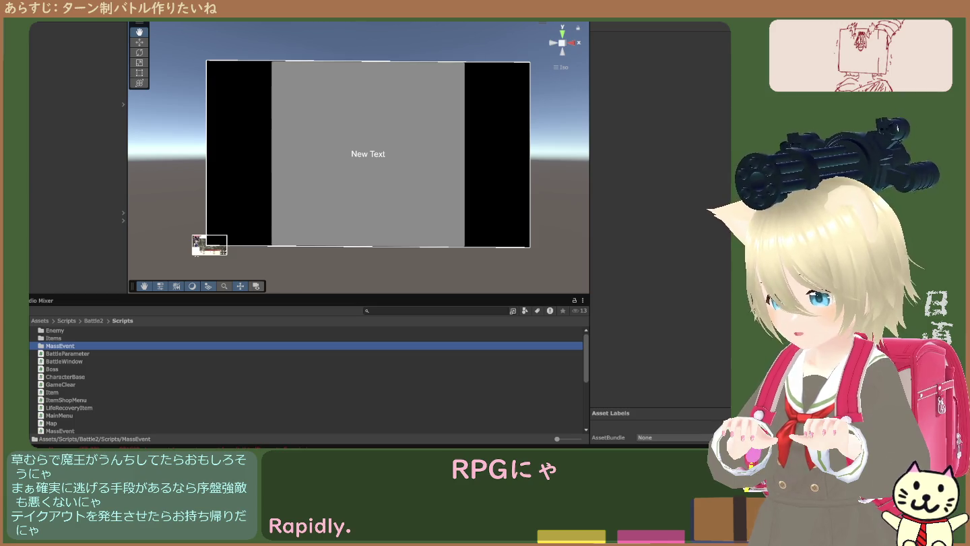
scroll(306, 380, "down", 5)
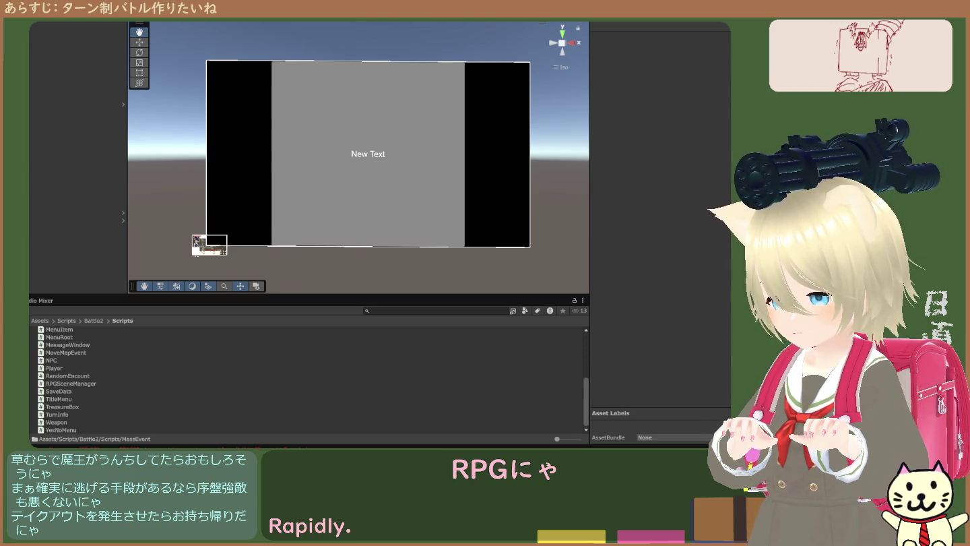
left_click(70, 383)
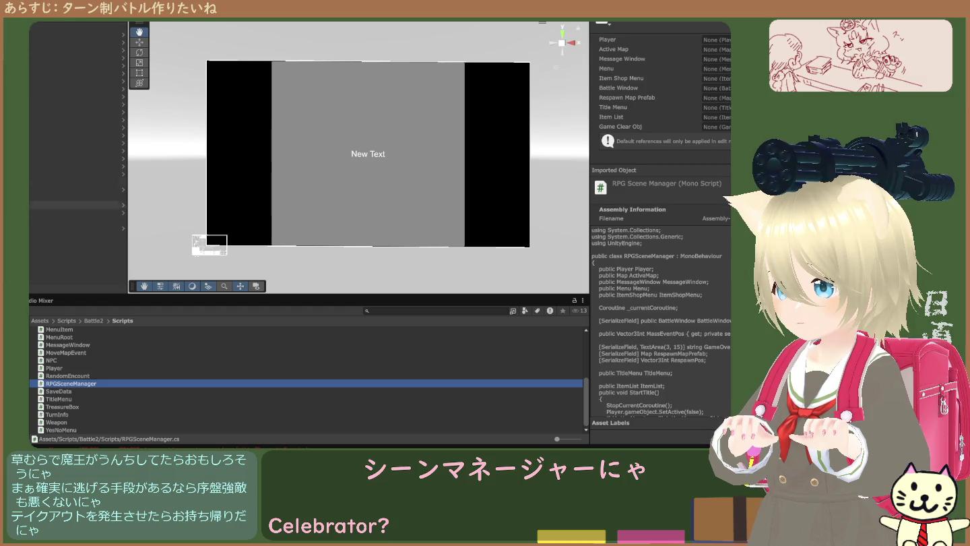
Select the RPG Scene Manager object and check which map its Active Map field references
left_click(74, 220)
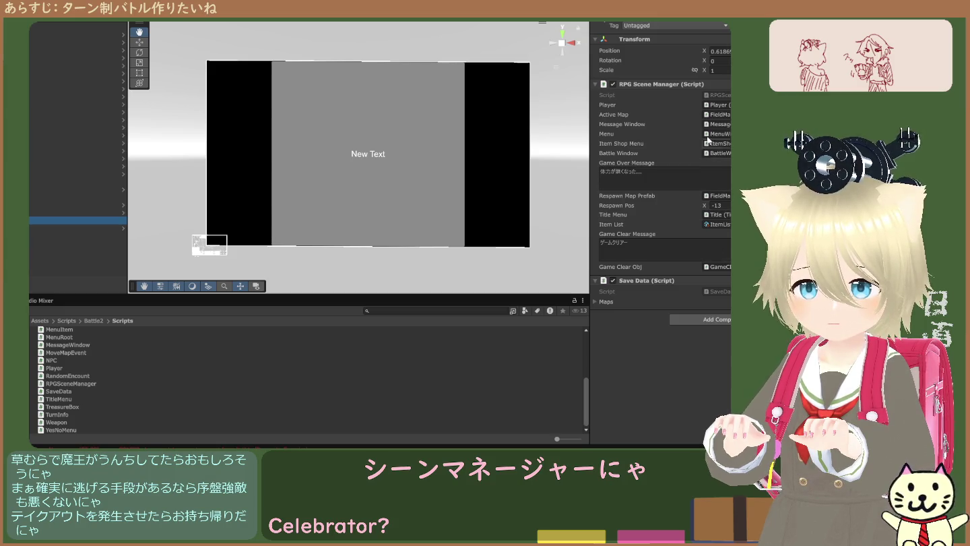
left_click(723, 116)
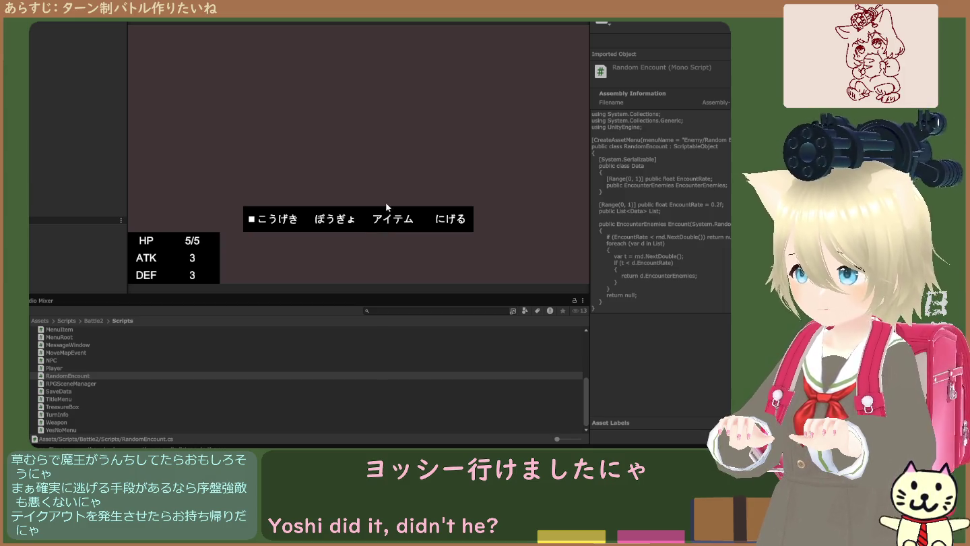
Exit Play mode after the battle window shows its attack, defend, item and flee commands
key("ctrl+p")
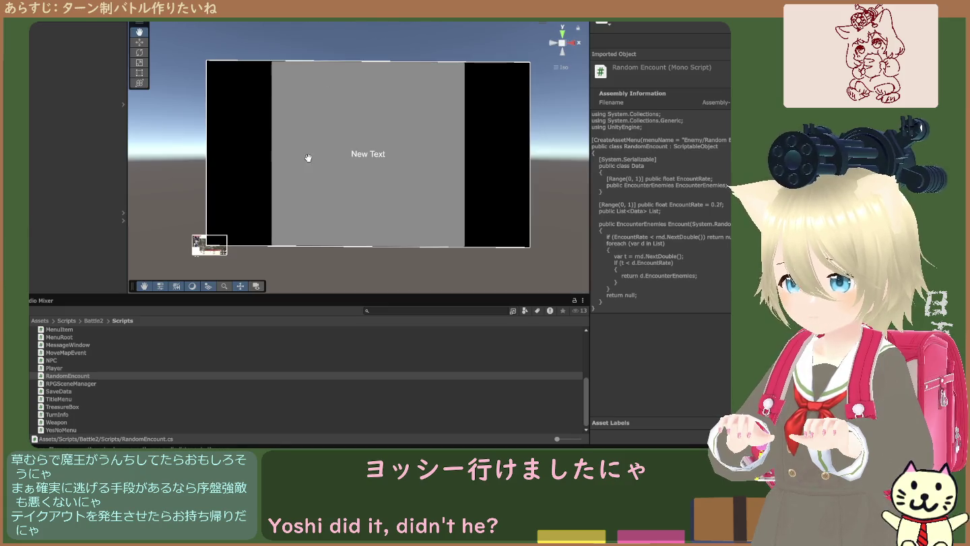
Step through the scene objects, from the Main Camera up to the Item Shop Menu canvas
left_click(47, 199)
left_click(56, 180)
left_click(60, 167)
left_click(62, 159)
left_click(64, 152)
left_click(64, 142)
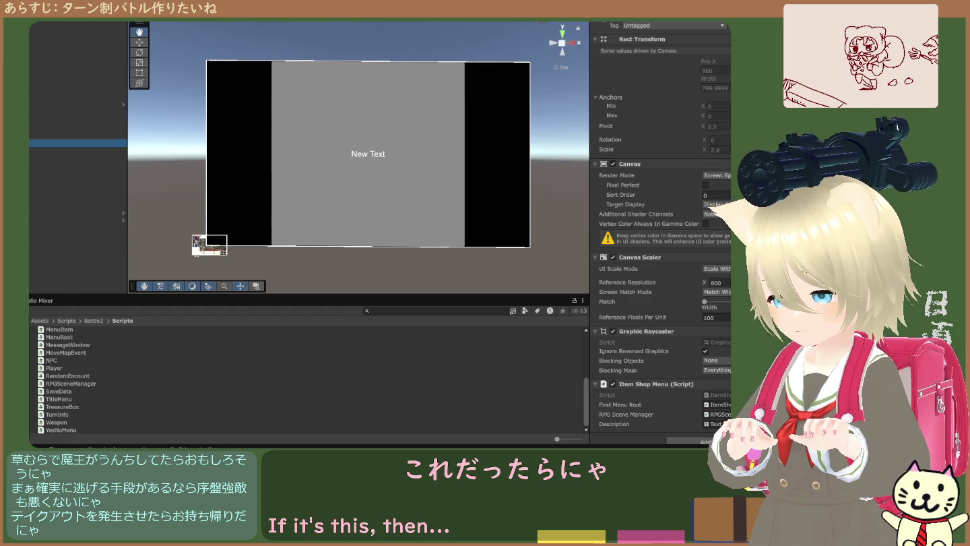
Review the logged errors, FieldMap's Random Encount field, and the null-reference error's stack trace
left_click(82, 441)
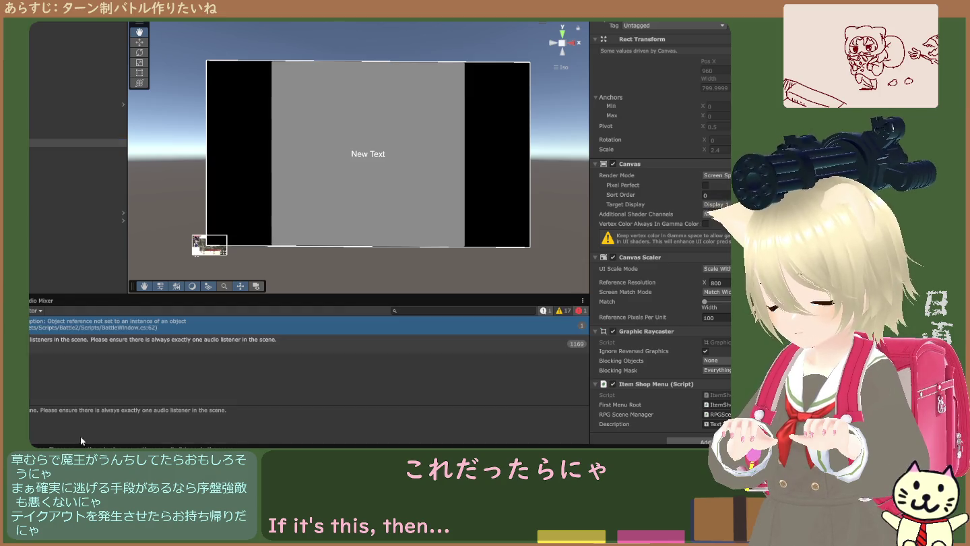
left_click(35, 343)
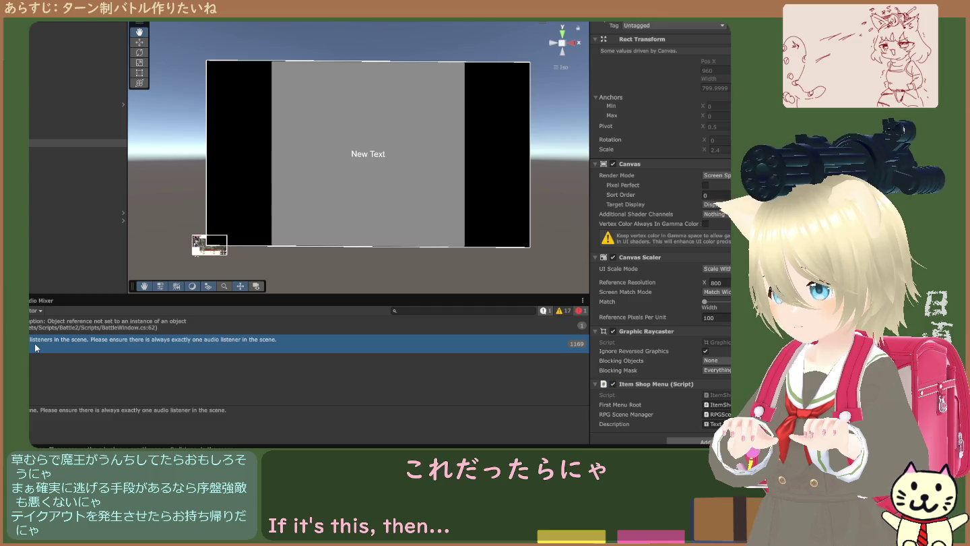
left_click(40, 221)
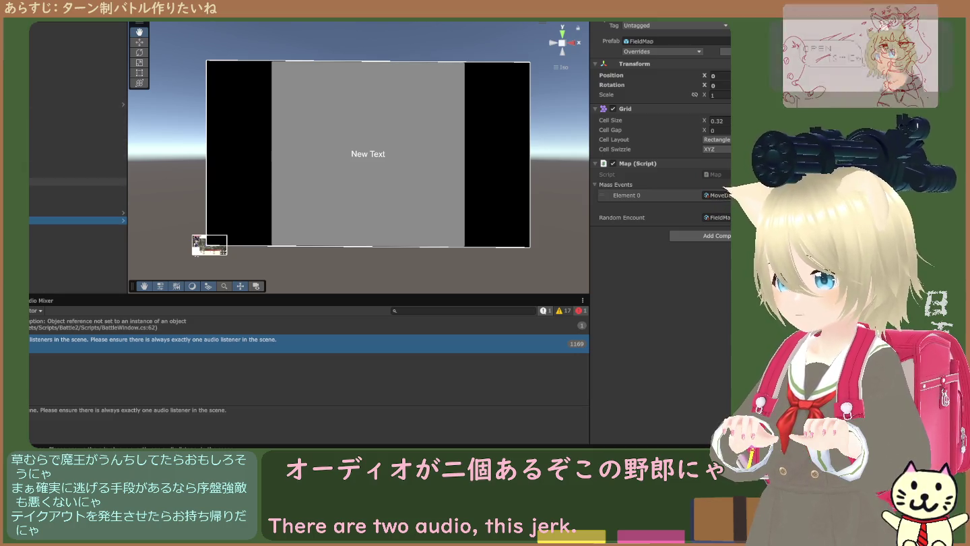
left_click(74, 181)
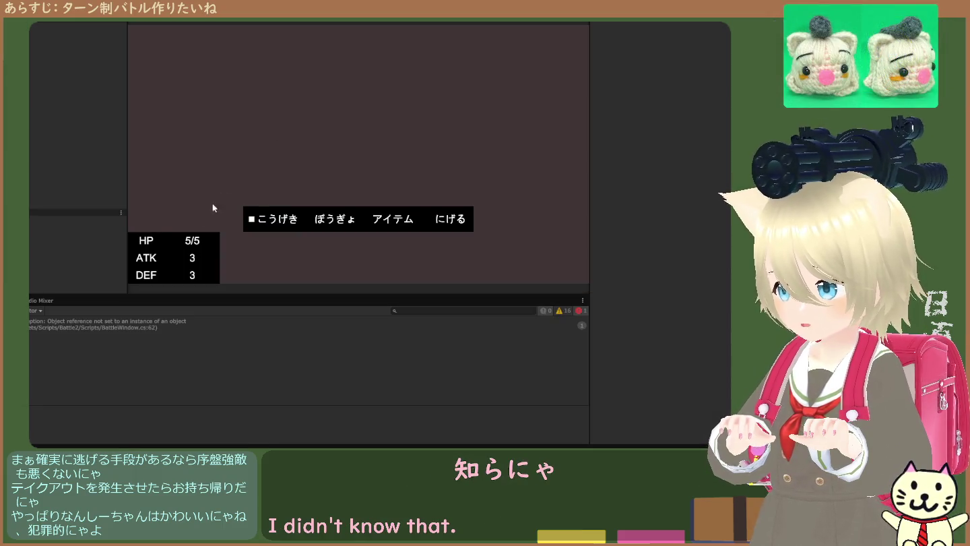
left_click(84, 324)
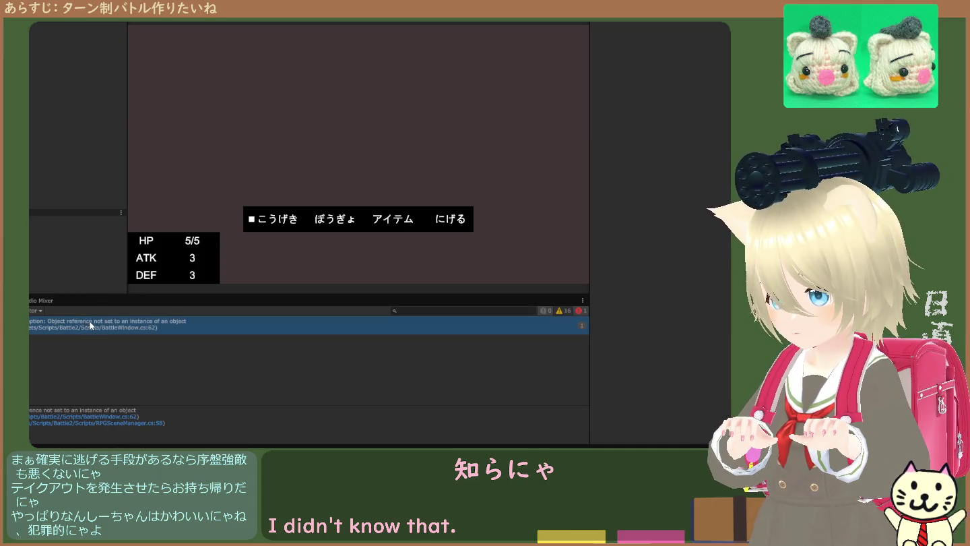
During play, show the RPG Scene Manager component, then move to the BattleWindow canvas
left_click(77, 173)
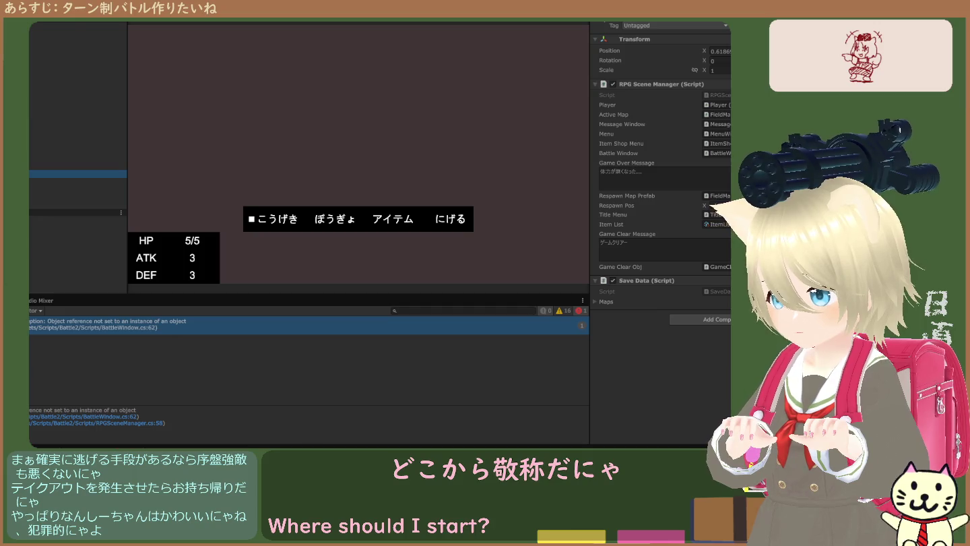
key("Down")
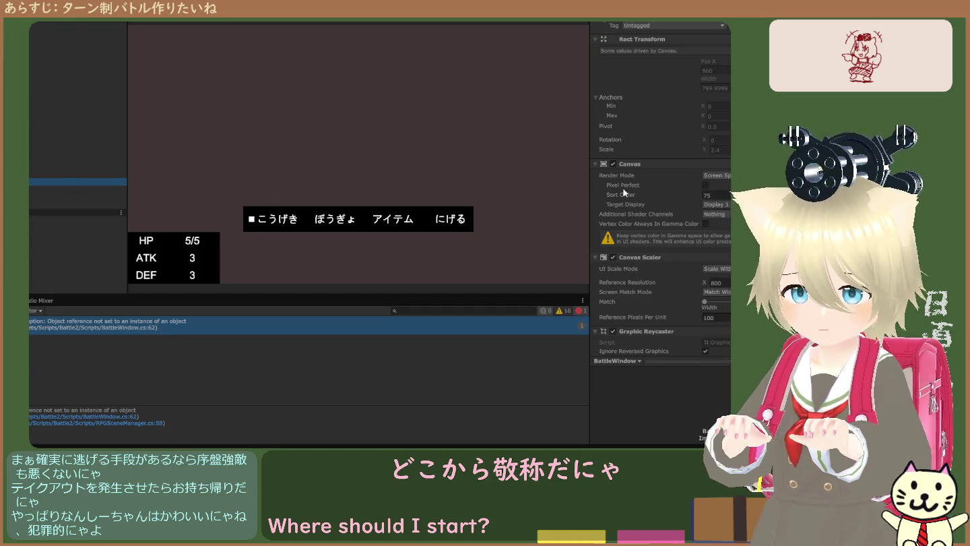
Reselect the scene manager object and locate the object assigned as its Active Map
scroll(650, 201, "down", 10)
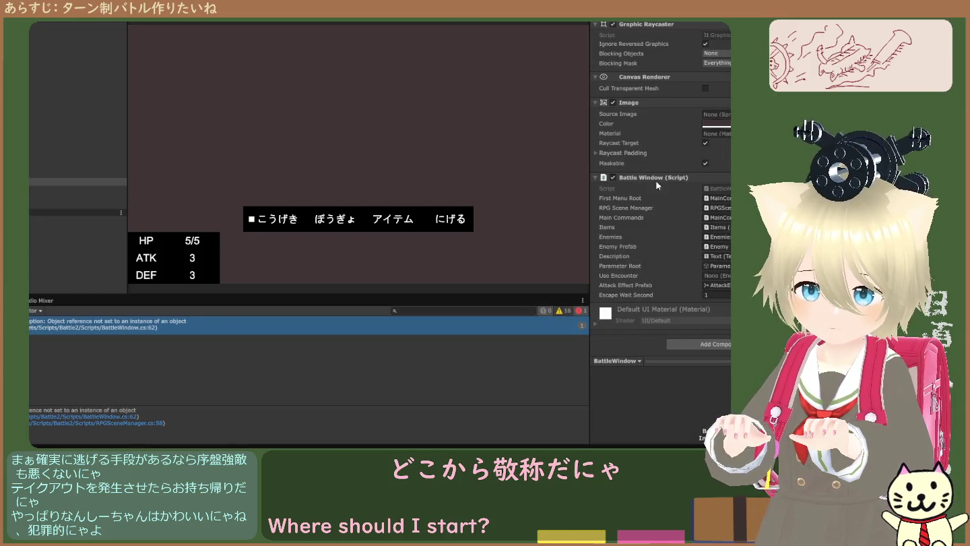
key("ctrl+p")
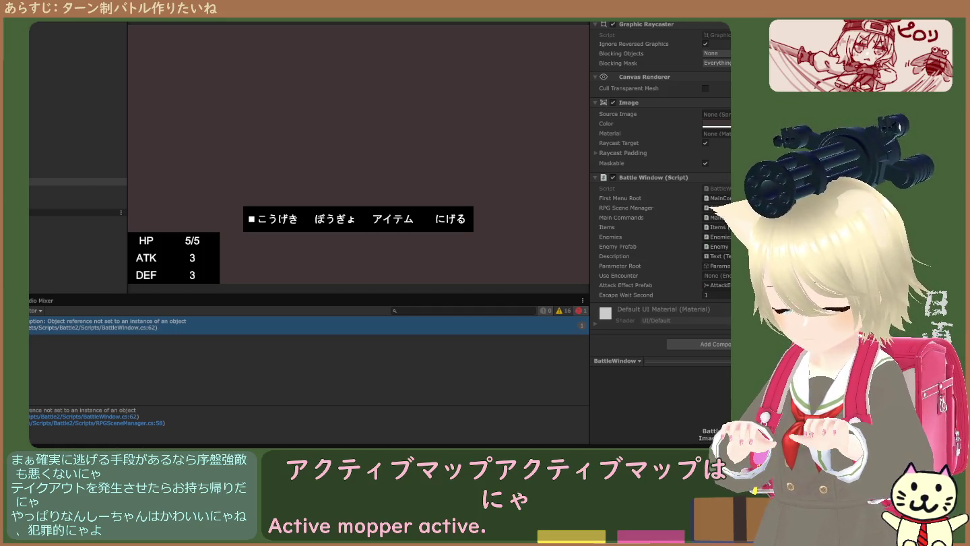
left_click(39, 174)
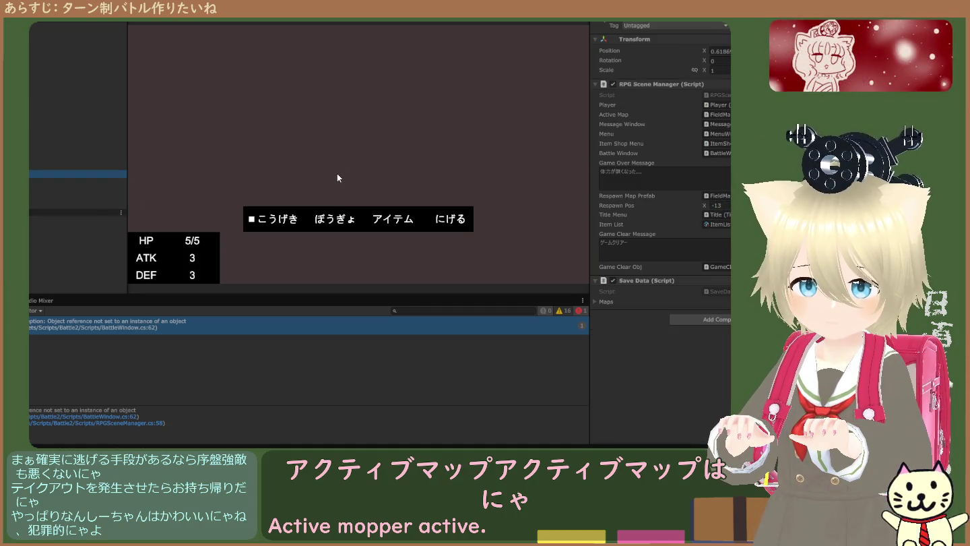
left_click(714, 115)
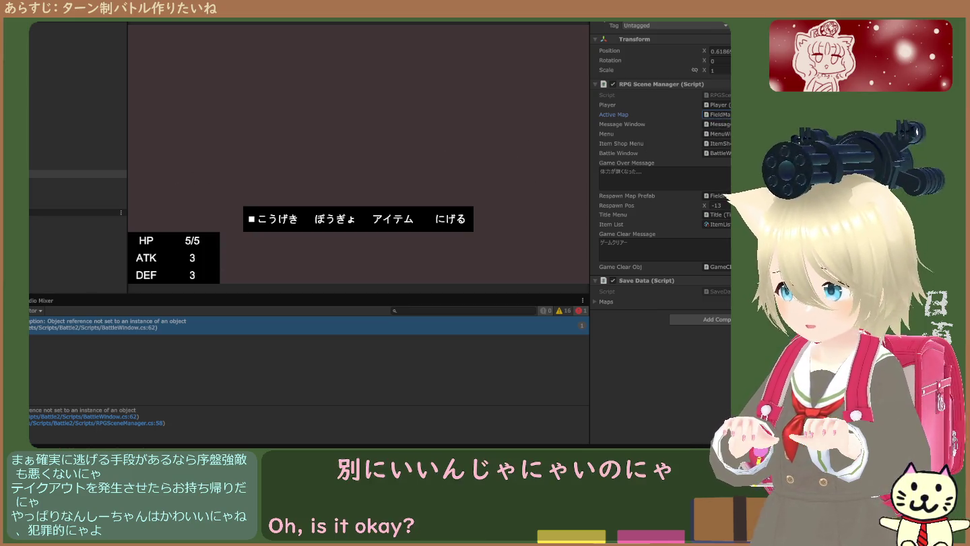
Expand the Save Data Maps list to Element 0 and Element 1, then open the Active Map object
left_click(30, 300)
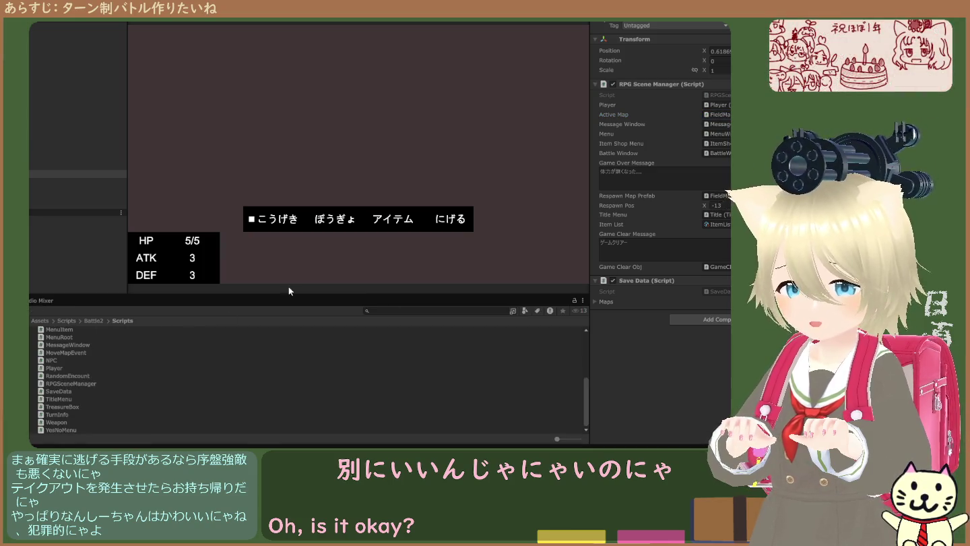
left_click(711, 118)
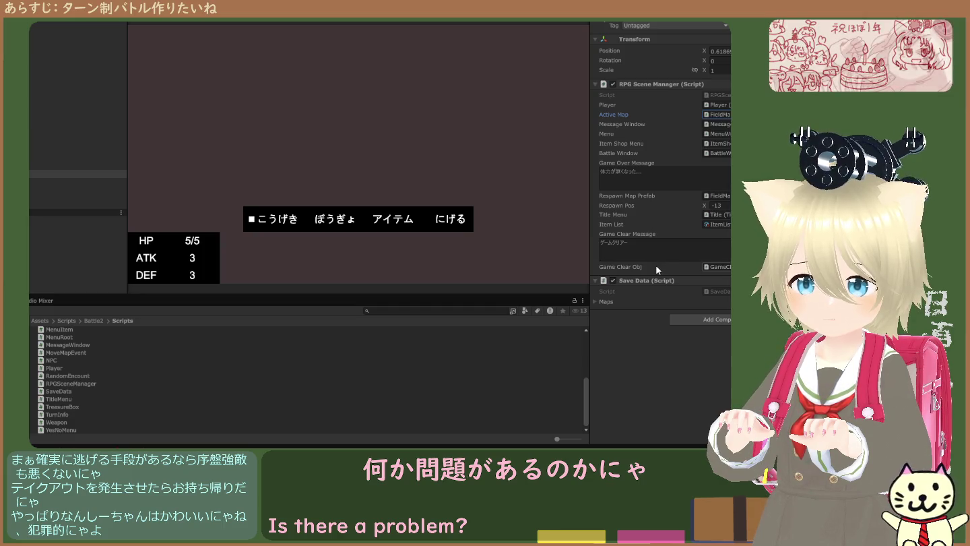
left_click(597, 302)
left_click(597, 303)
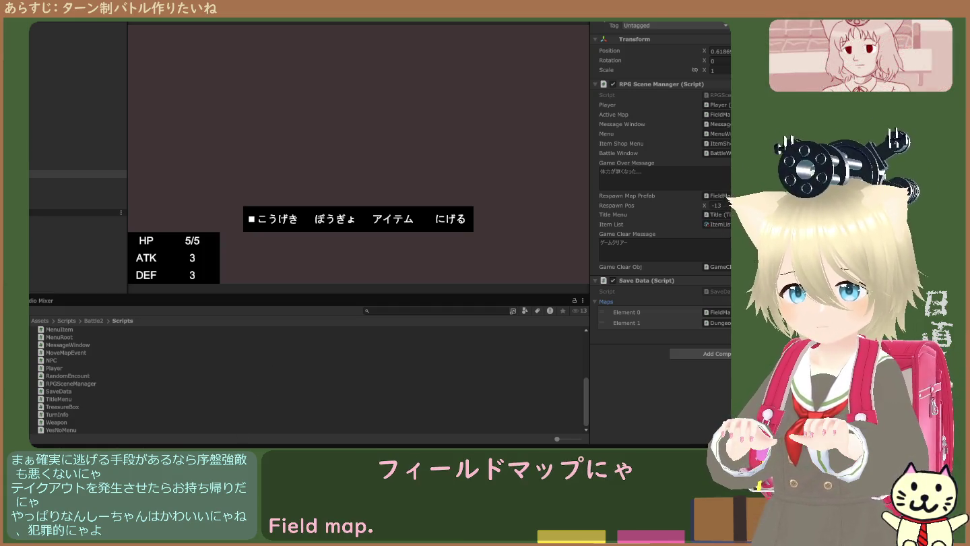
double_click(724, 117)
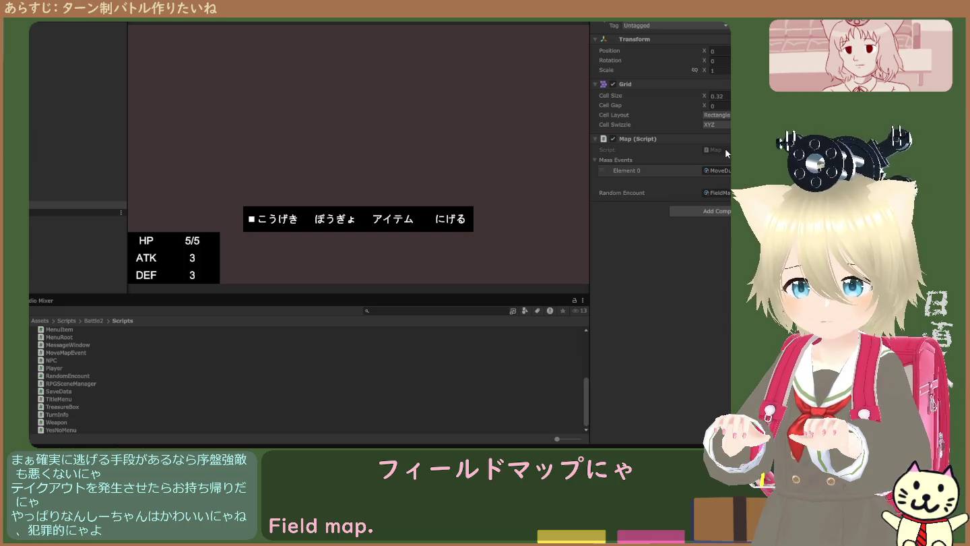
Ping FieldMap's Map script in the project, then stop the running game
left_click(725, 149)
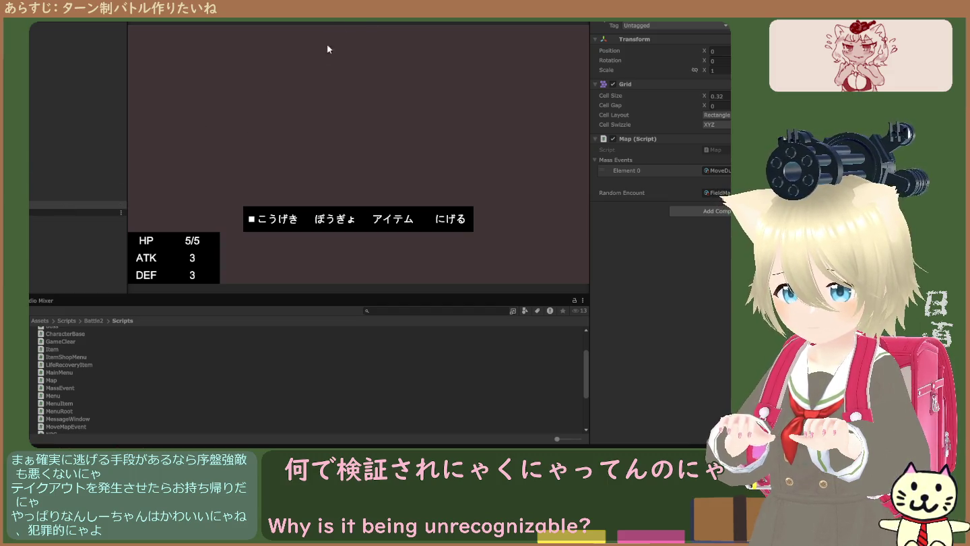
key("ctrl+p")
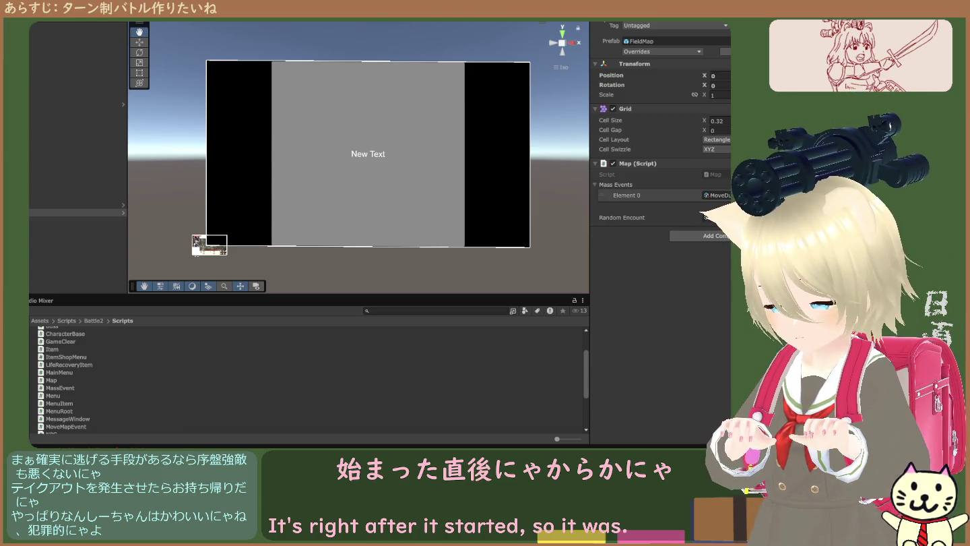
Preview the MenuRoot script, clear the Console, and start then stop the game
left_click(59, 411)
key("ctrl+shift+c")
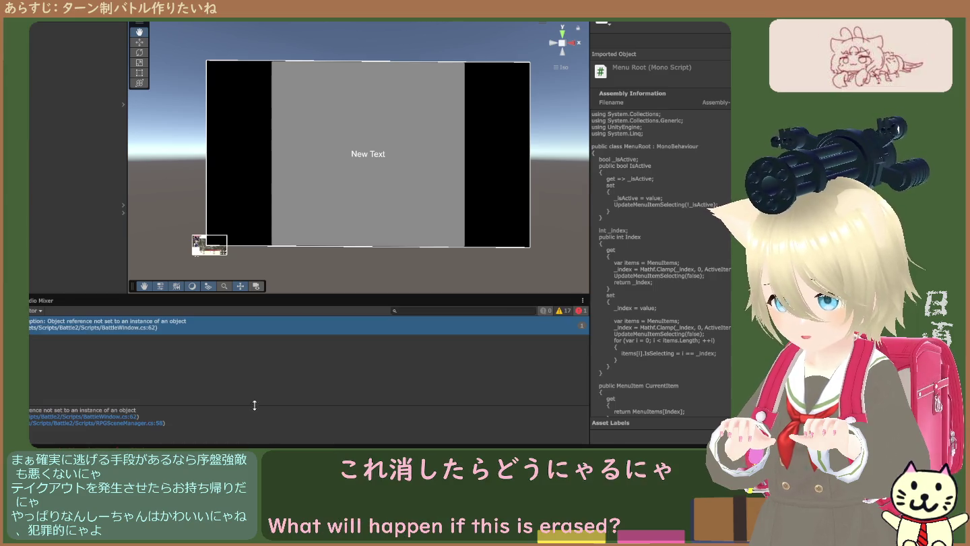
left_click(29, 311)
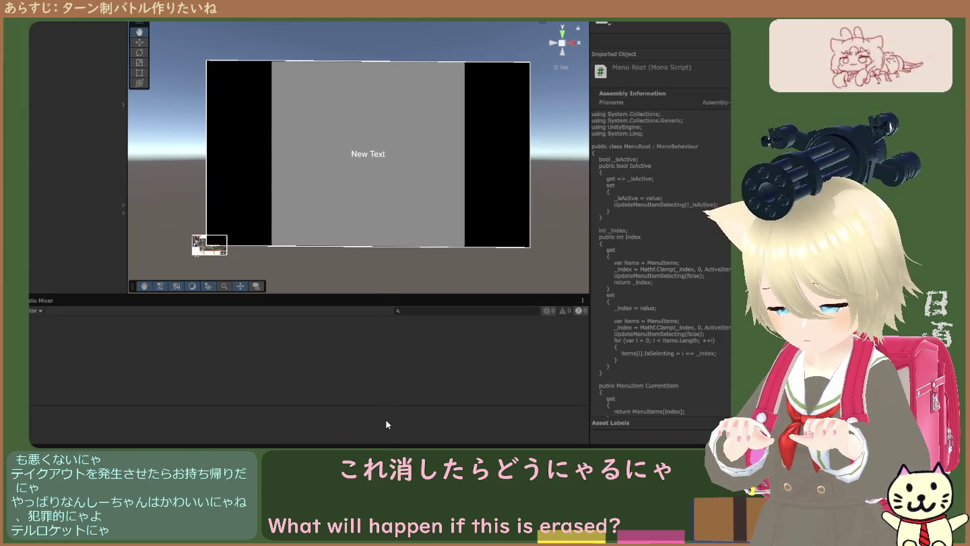
key("ctrl+p")
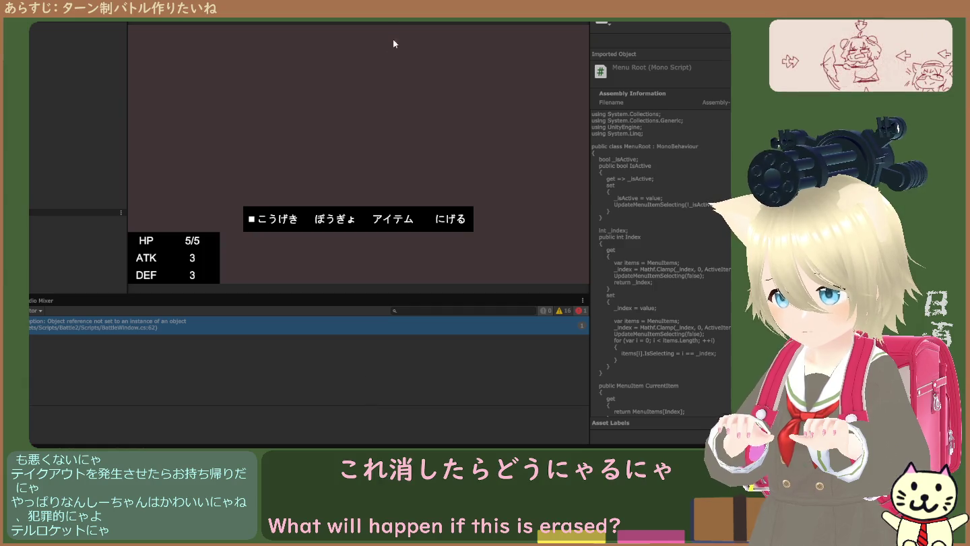
key("ctrl+p")
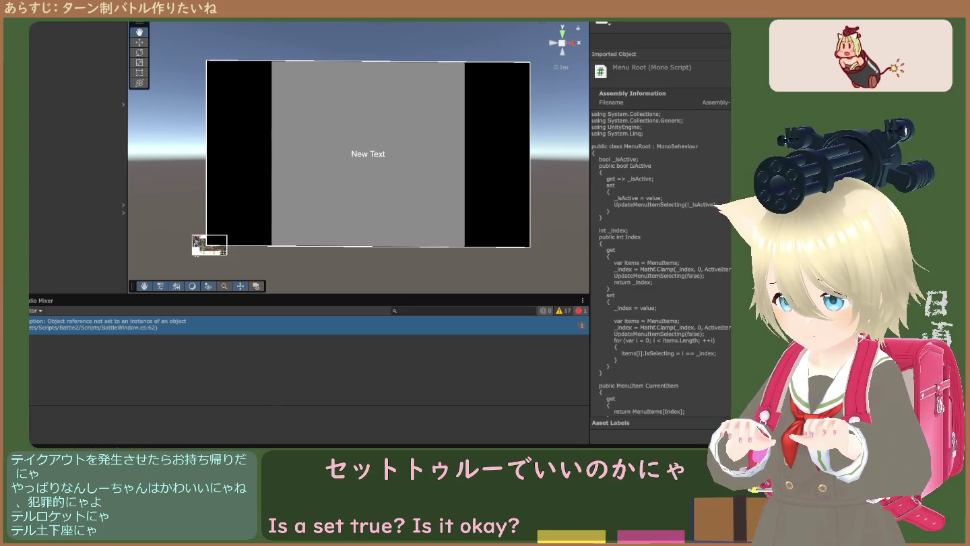
Clear the Console again, view the NullReferenceException stack trace, and reselect the scene manager
left_click(29, 311)
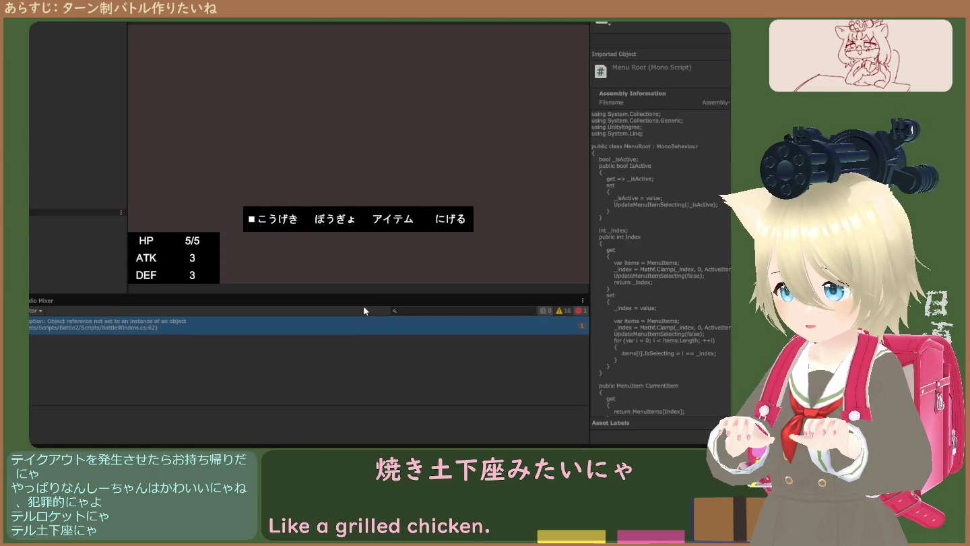
left_click(276, 323)
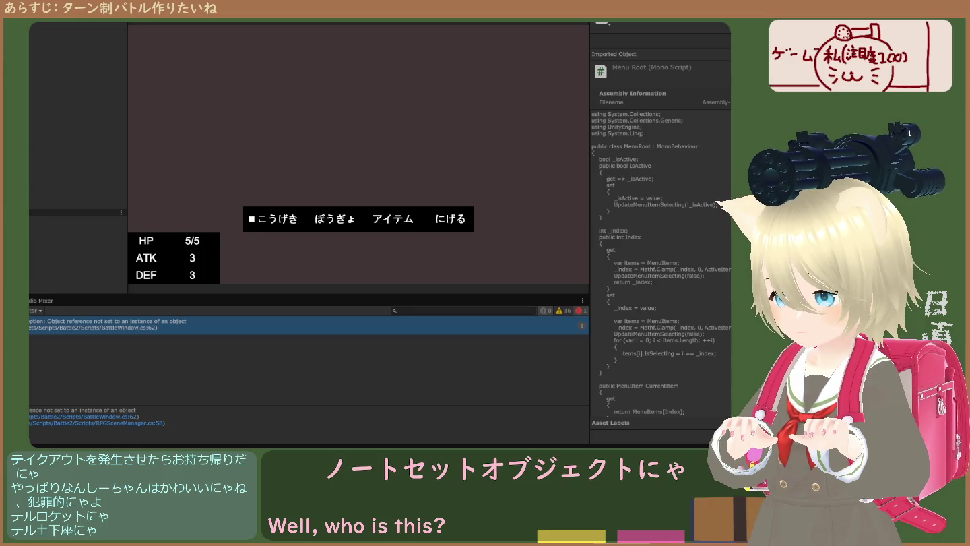
left_click(54, 174)
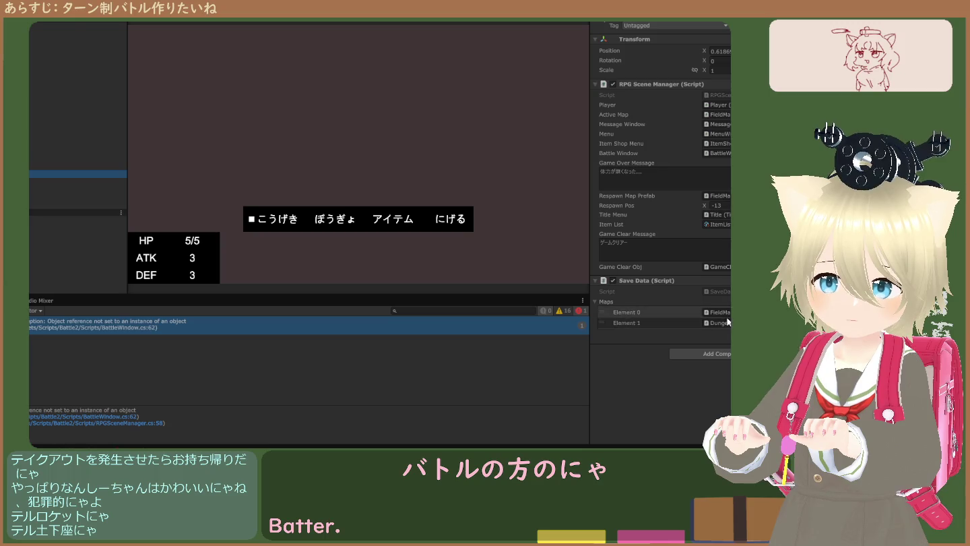
Locate the Battle Window reference, then inspect BattleWindow's Use Encounter field while the game runs
left_click(721, 152)
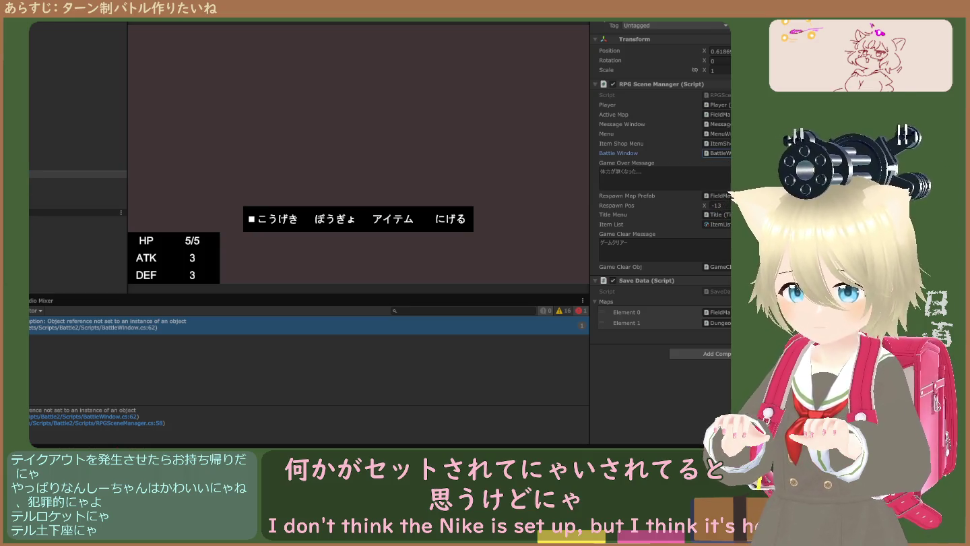
left_click(68, 175)
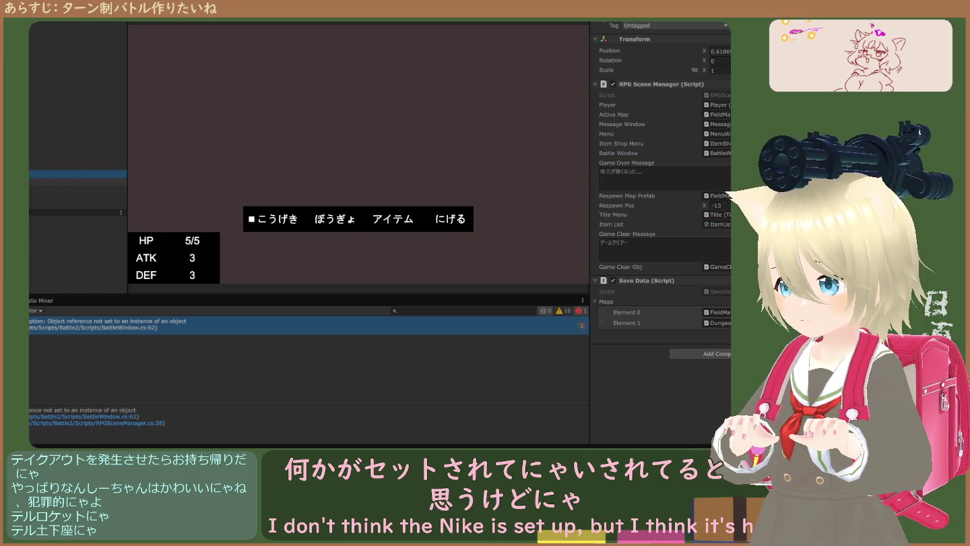
left_click(67, 182)
scroll(638, 217, "down", 5)
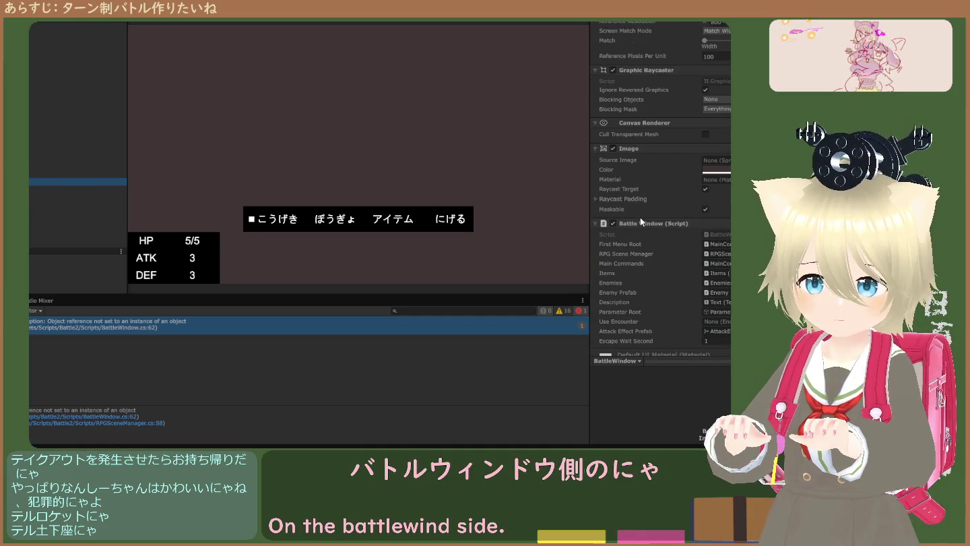
scroll(639, 218, "down", 1)
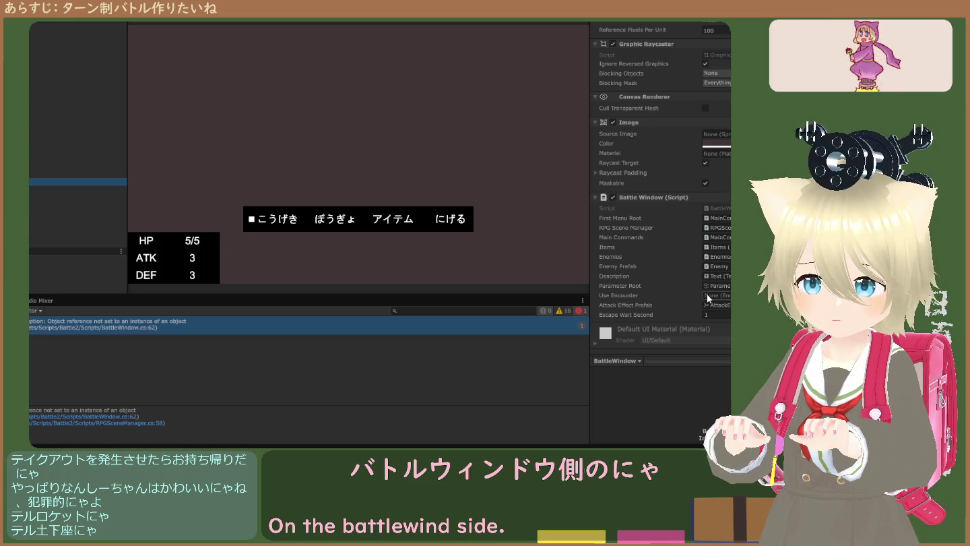
left_click(689, 231)
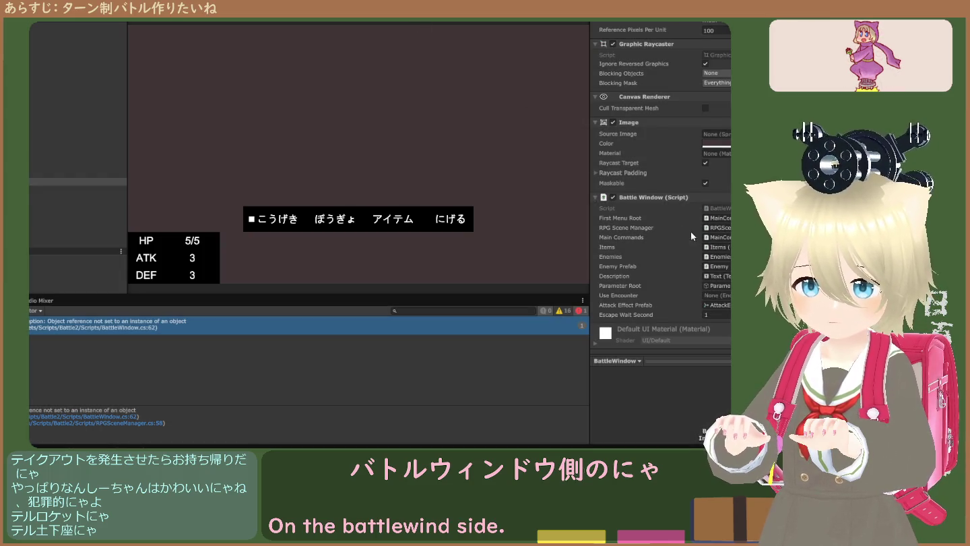
Stop the game and recheck which object BattleWindow's Use Encounter references
key("ctrl+p")
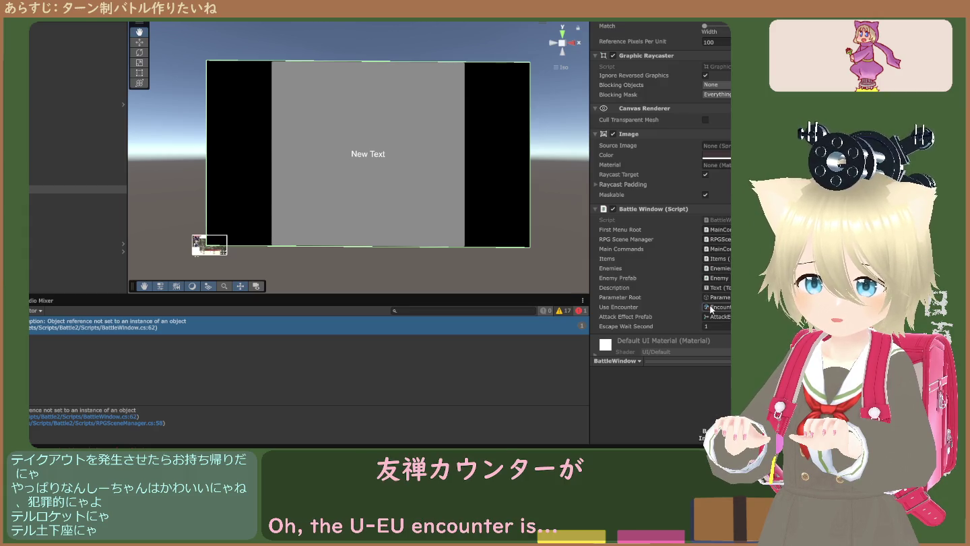
left_click(712, 307)
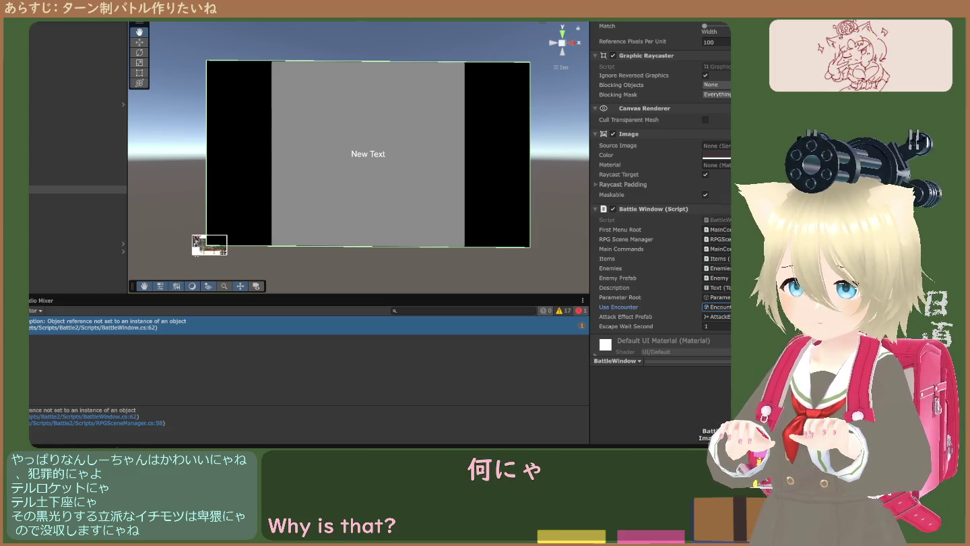
key("Escape")
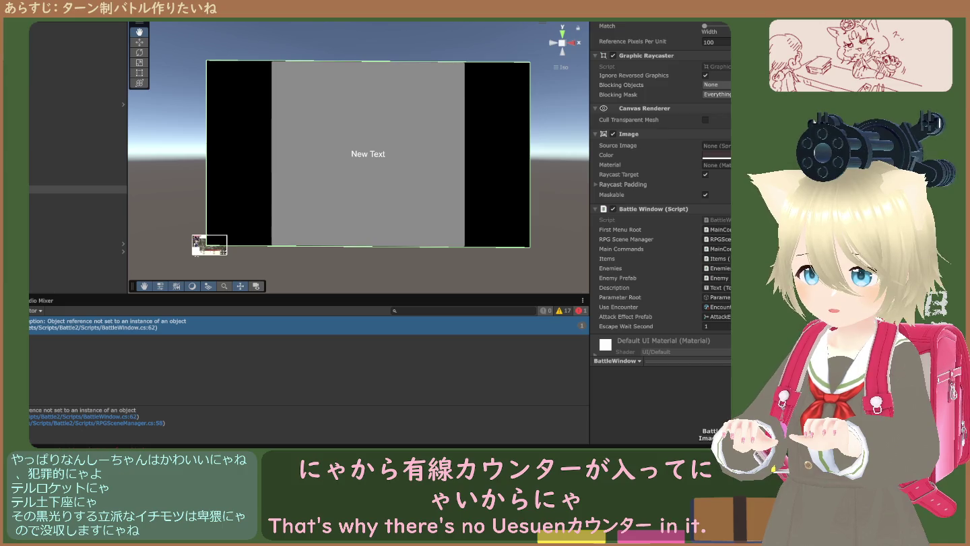
left_click(714, 307)
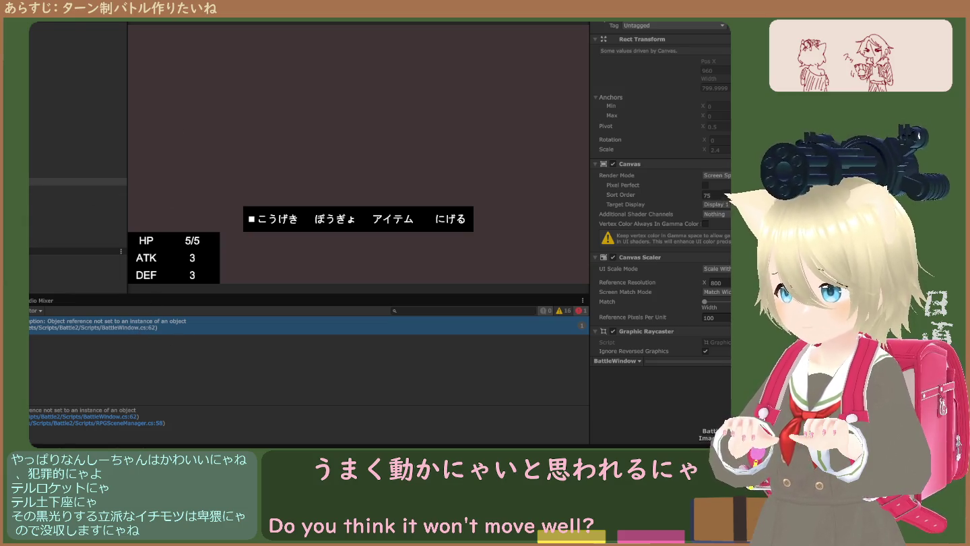
Rerun the battle, read the NullReferenceException stack trace at BattleWindow.cs line 62, then stop
key("ctrl+p")
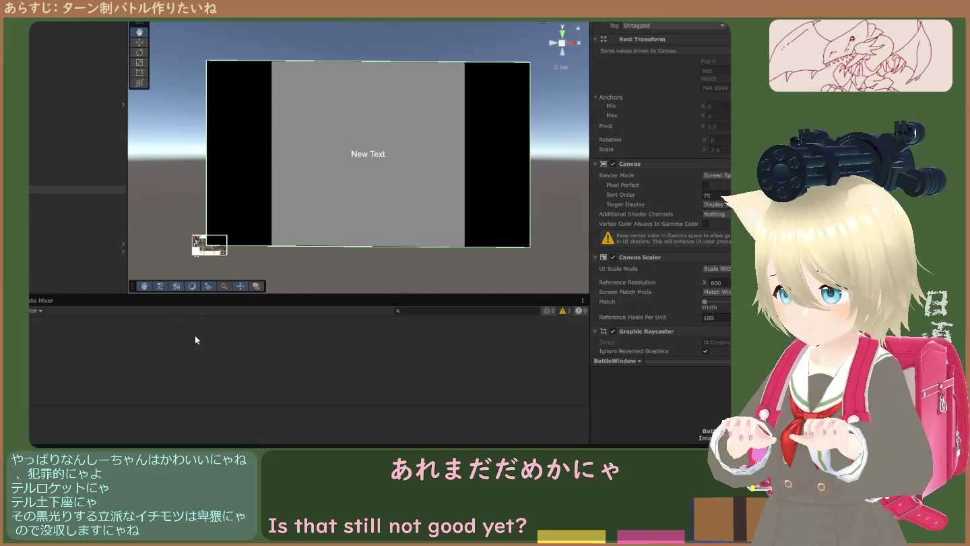
key("ctrl+p")
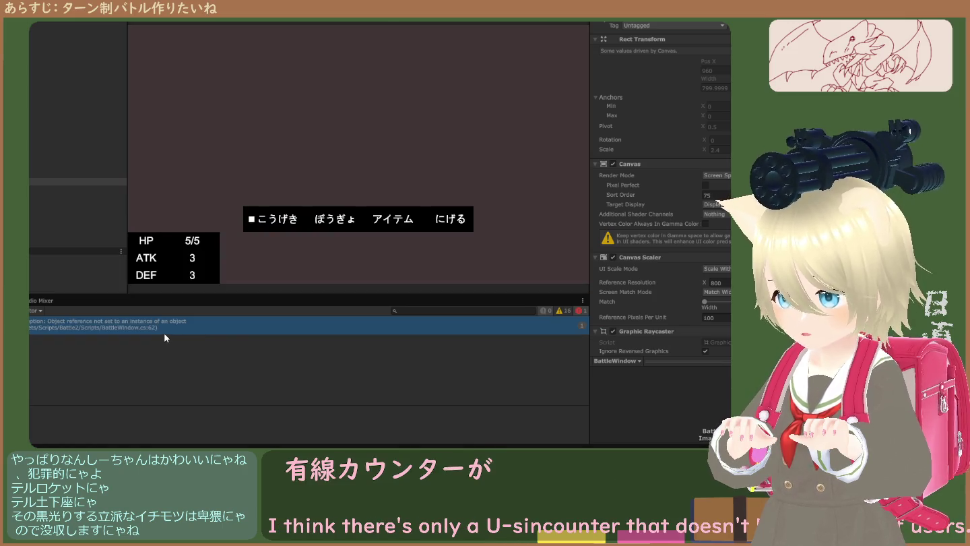
left_click(164, 330)
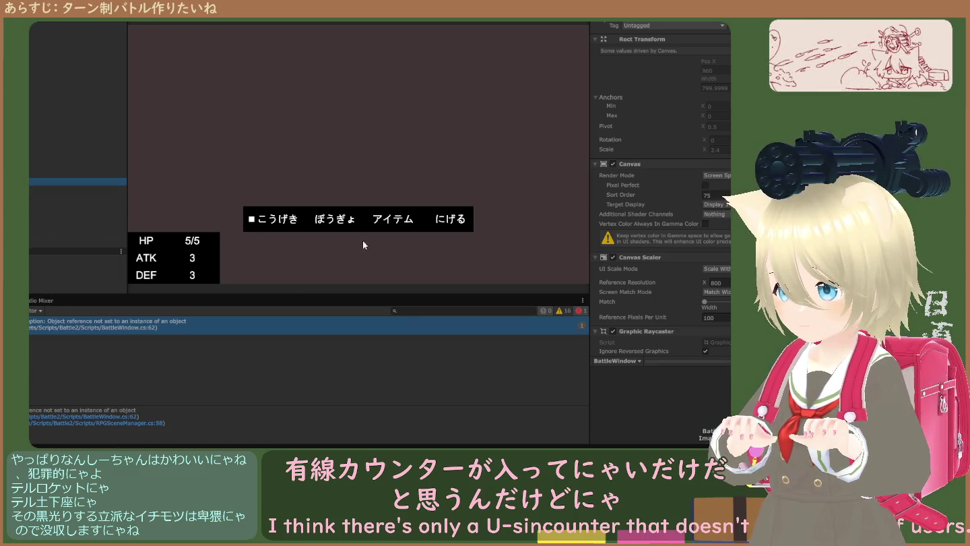
scroll(660, 202, "down", 8)
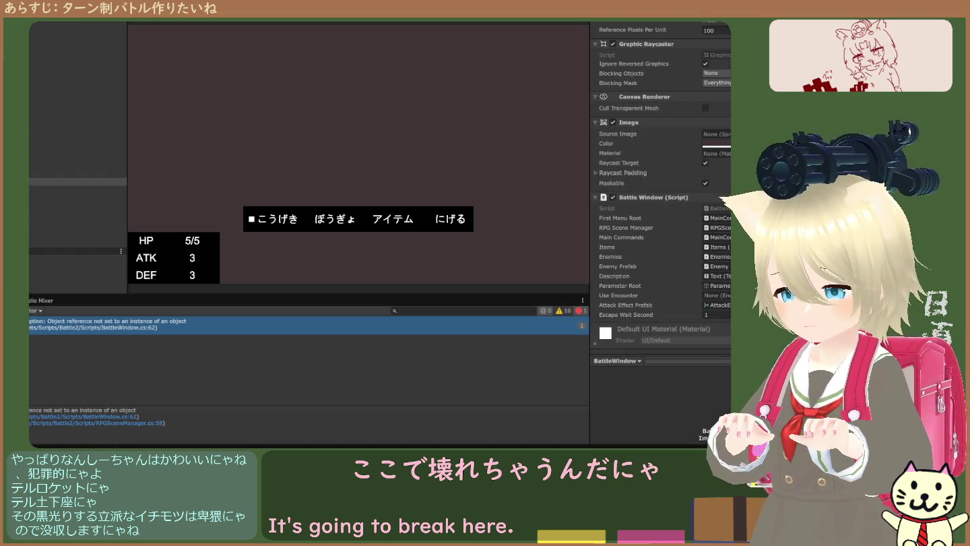
key("ctrl+p")
key("ctrl+p")
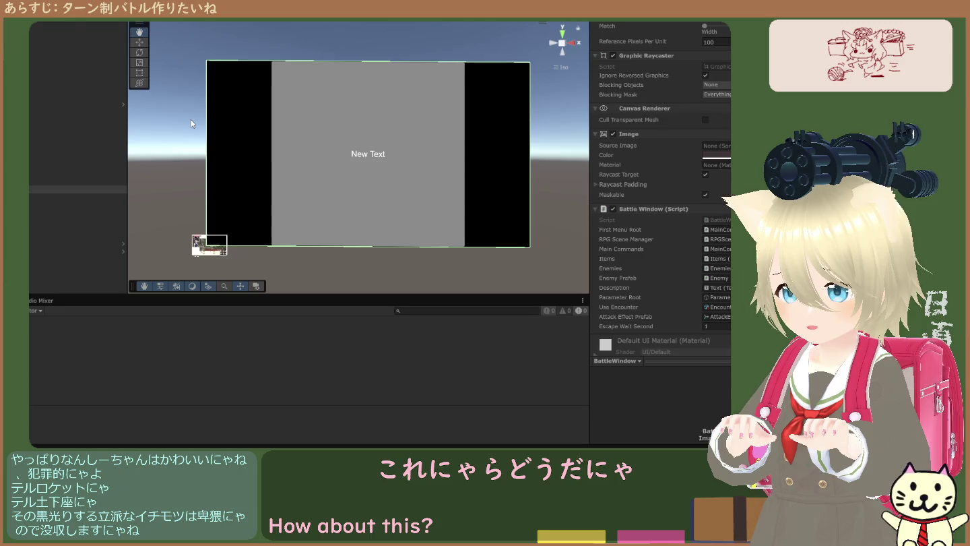
Check the BattleWindow.cs line 62 error and confirm BattleWindow's Use Encounter field is empty
left_click(130, 326)
left_click(88, 182)
scroll(687, 287, "down", 10)
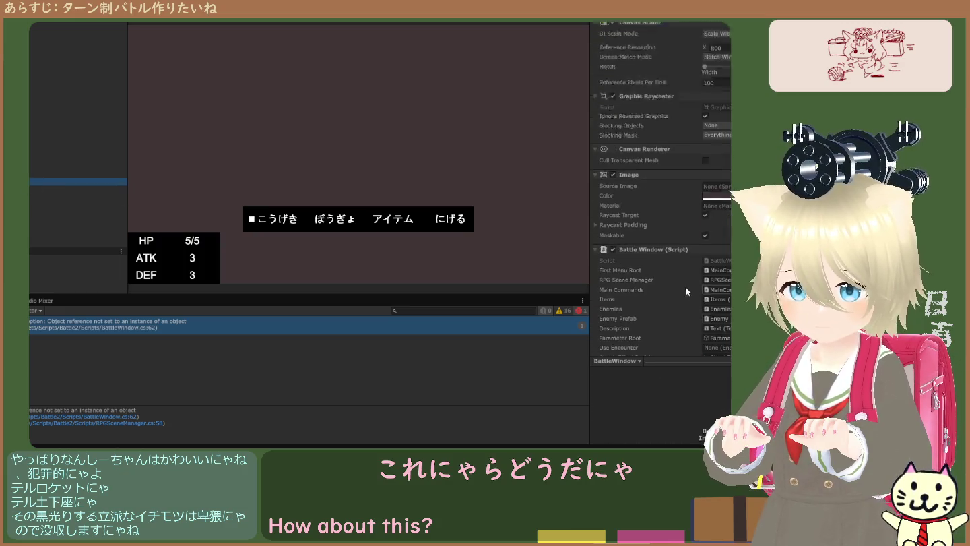
left_click(709, 276)
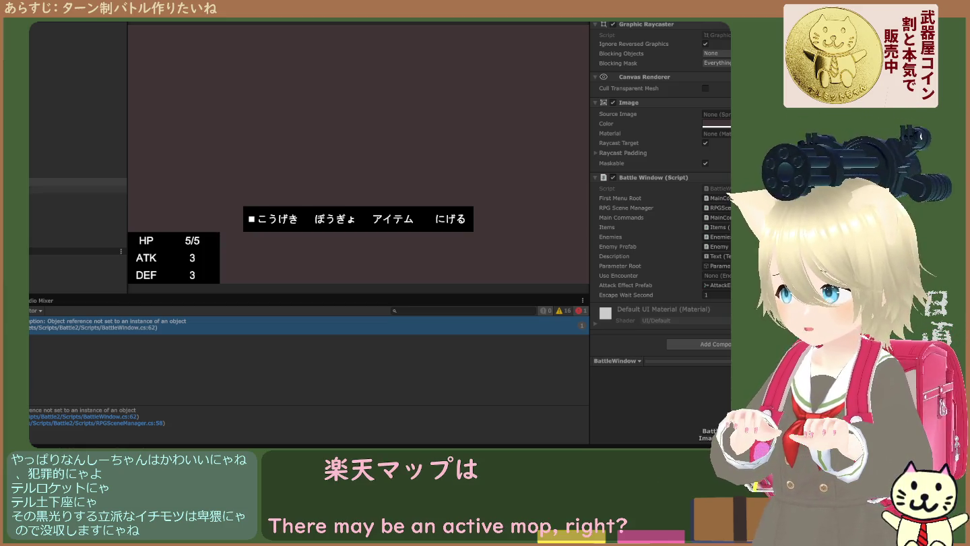
left_click(74, 173)
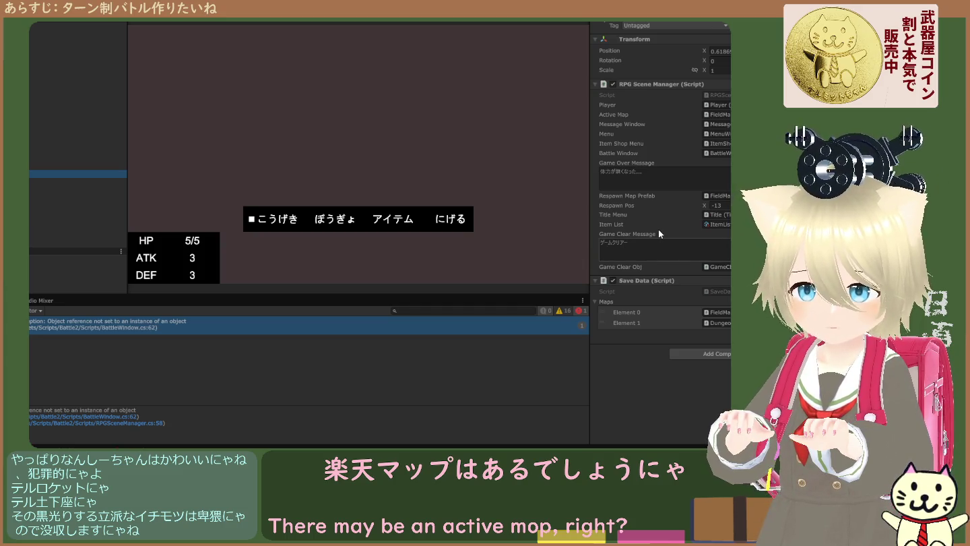
left_click(719, 114)
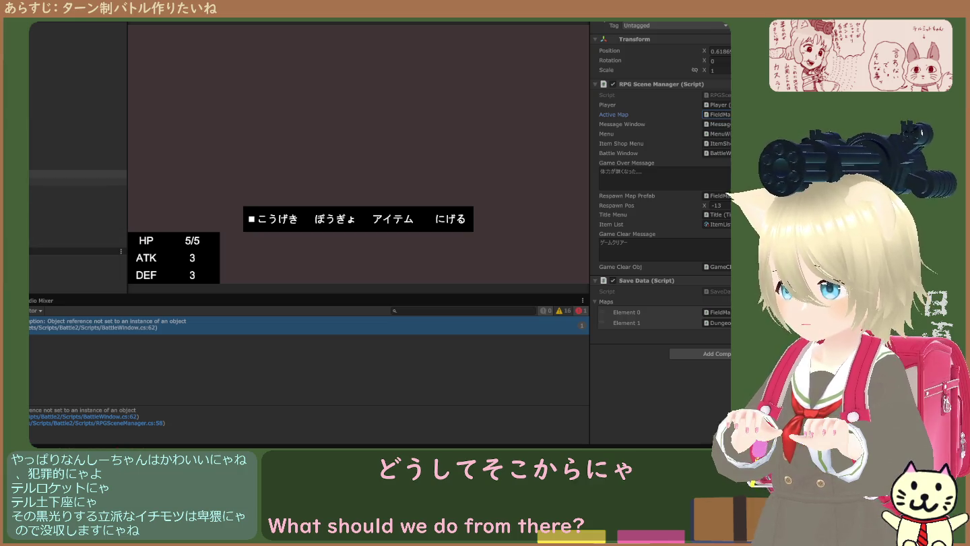
left_click(75, 181)
scroll(688, 227, "down", 8)
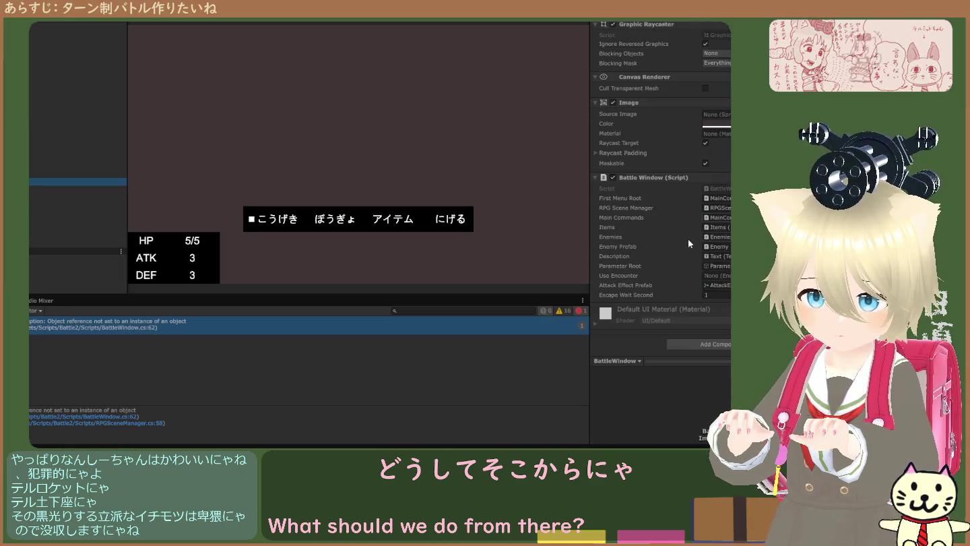
left_click(727, 278)
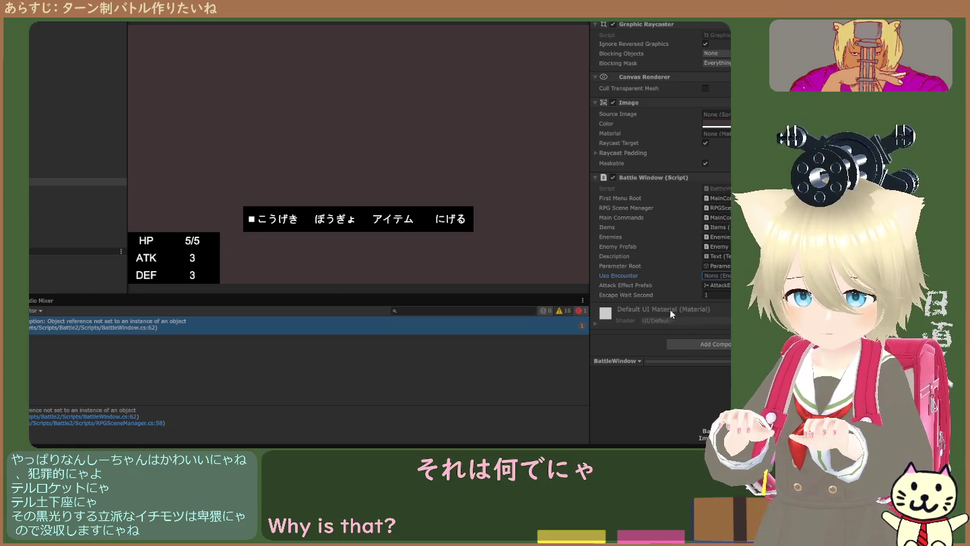
Select the RPG Scene Manager object to show its Active Map and Battle Window references
left_click(77, 173)
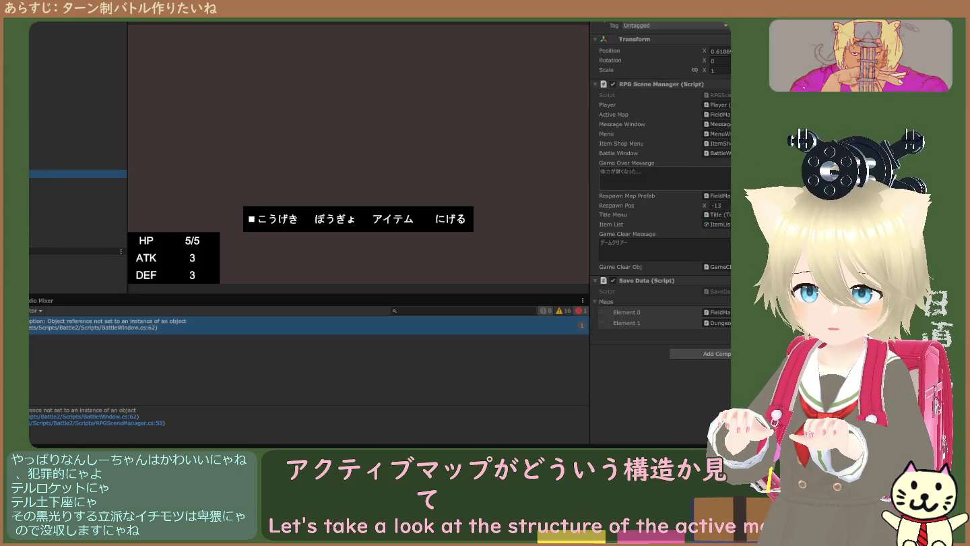
Open the Active Map's settings and trace its Random Encount reference to FieldMapEncounter in Battle2/EnemyData
double_click(716, 115)
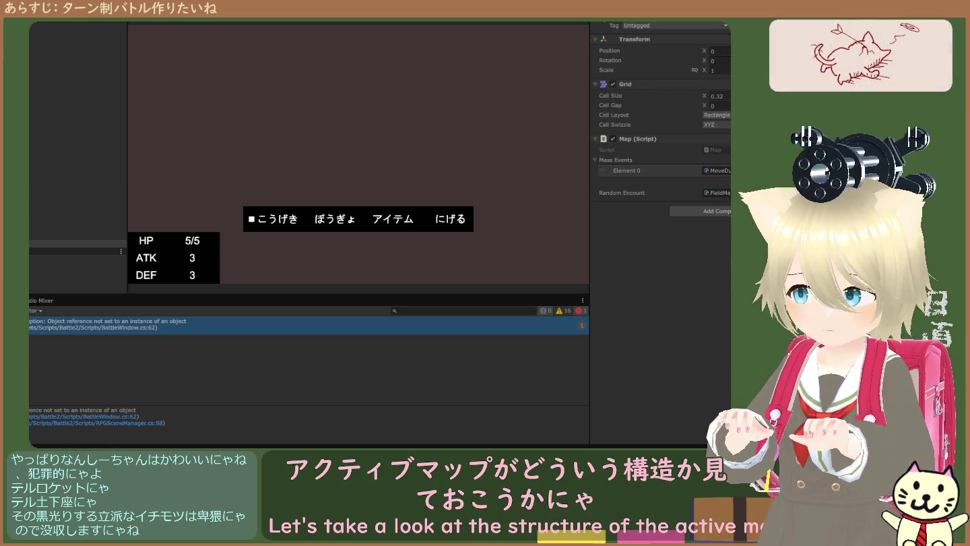
left_click(715, 150)
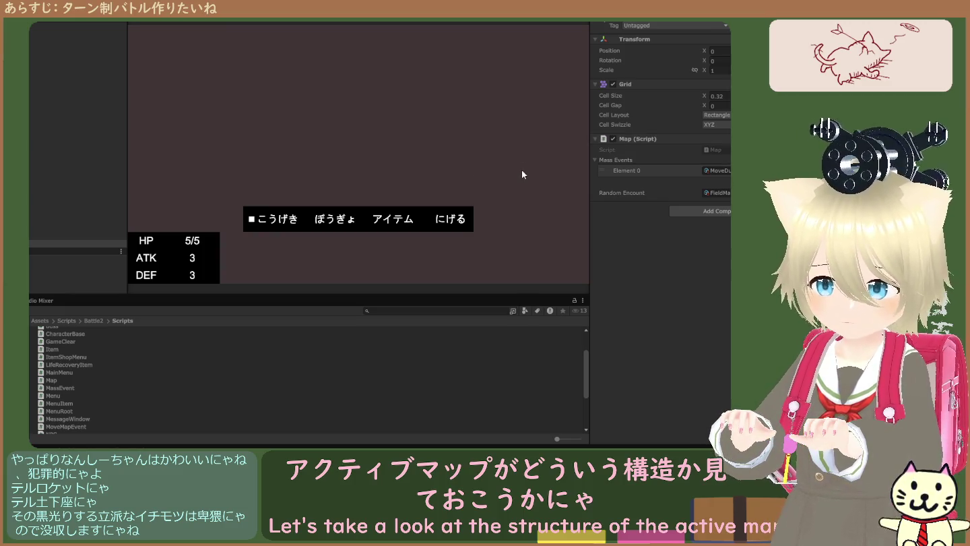
left_click(594, 160)
left_click(593, 159)
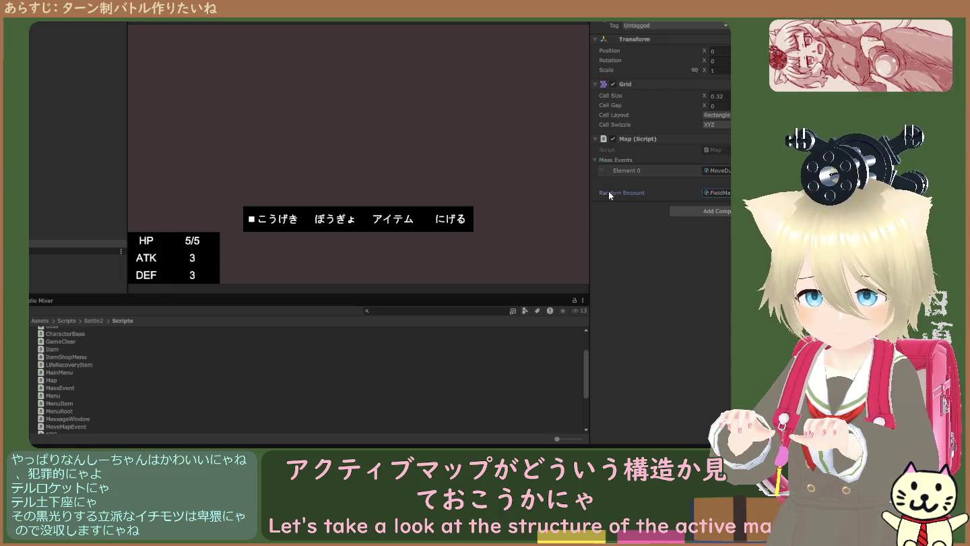
left_click(607, 191)
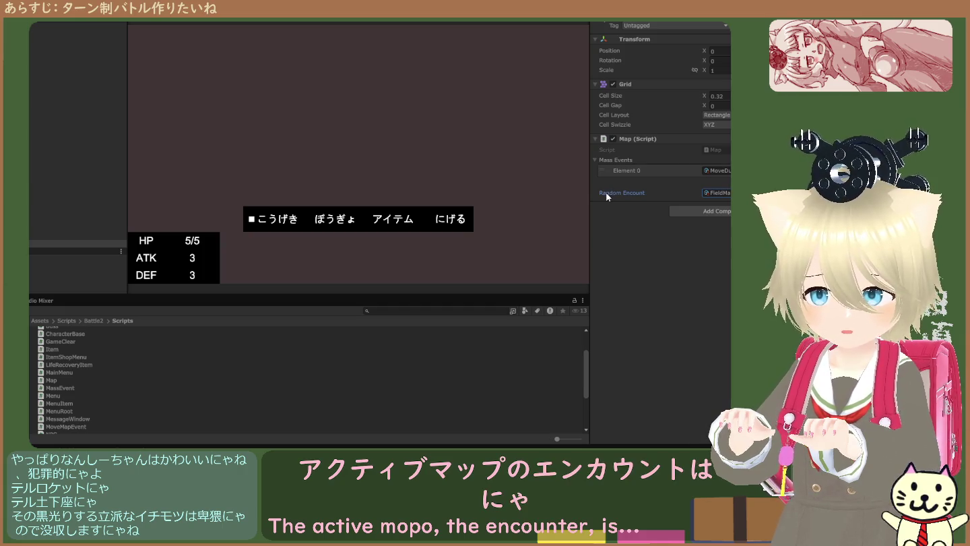
left_click(719, 193)
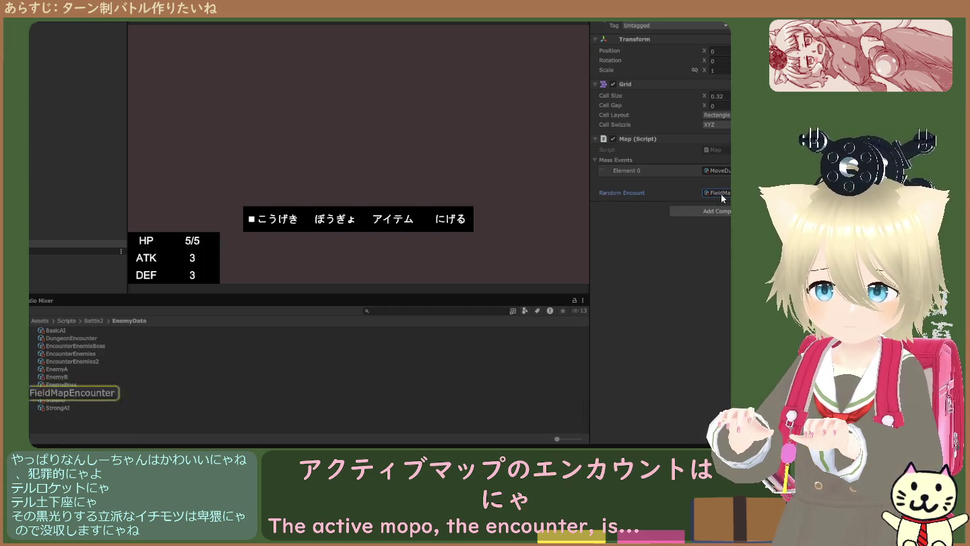
Review FieldMapEncounter's List entries Element 0 and Element 1, then reselect BattleWindow
left_click(76, 392)
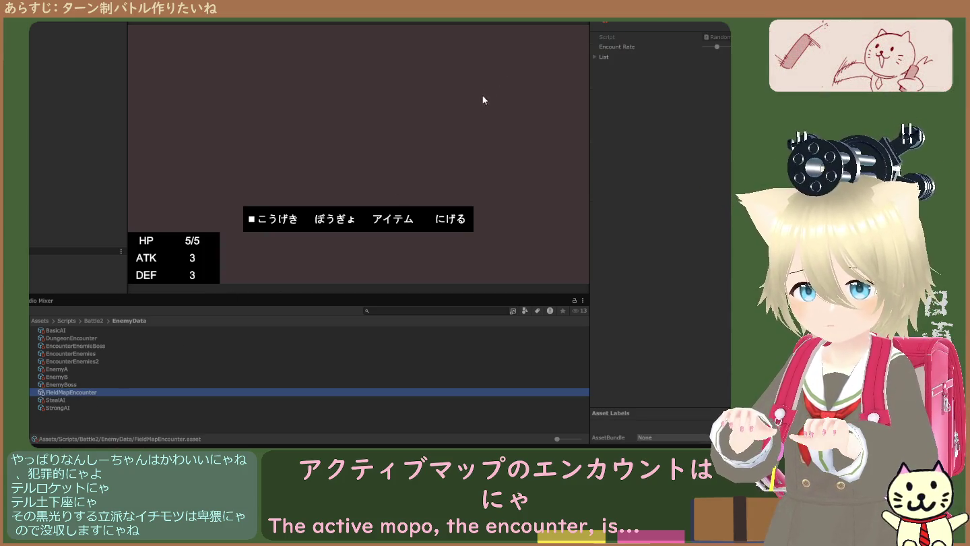
left_click(594, 56)
left_click(594, 57)
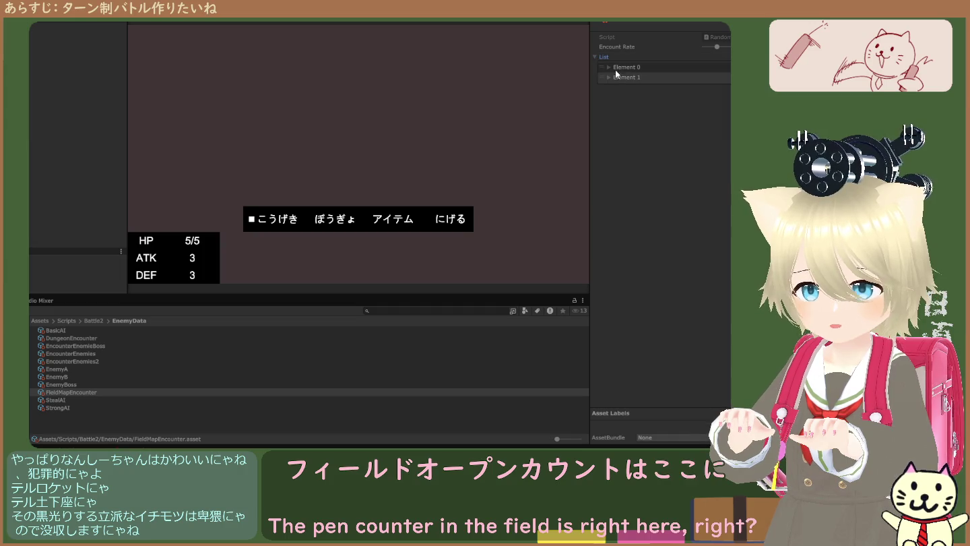
left_click(607, 68)
left_click(609, 97)
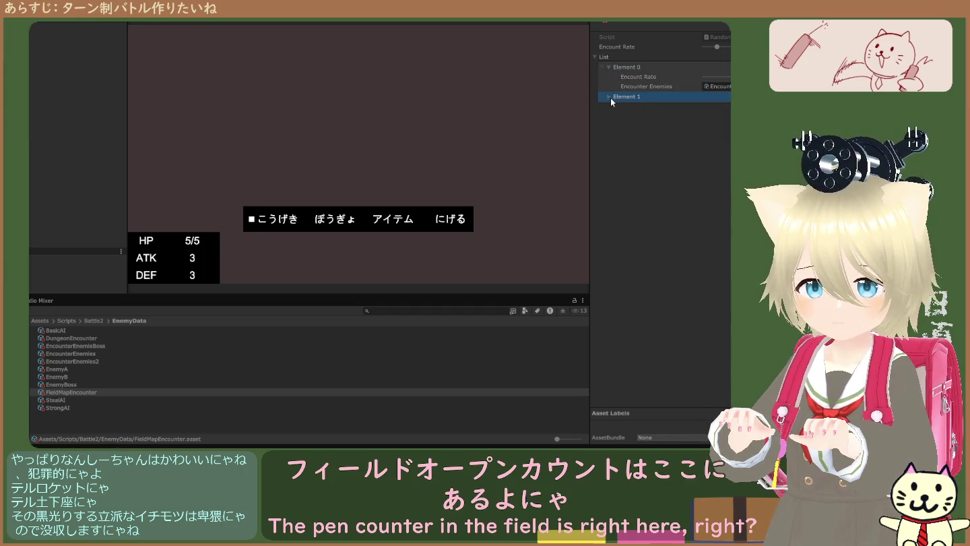
left_click(610, 97)
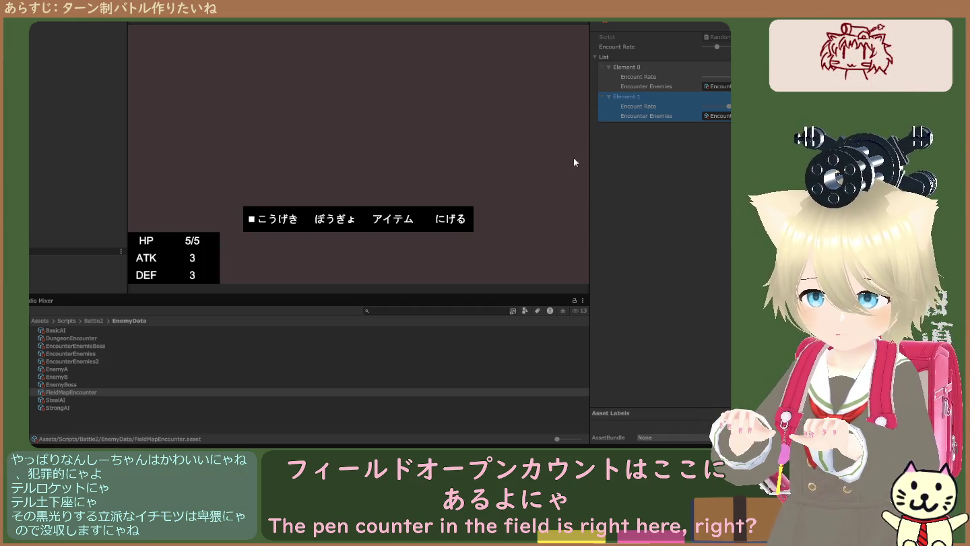
left_click(609, 68)
left_click(610, 76)
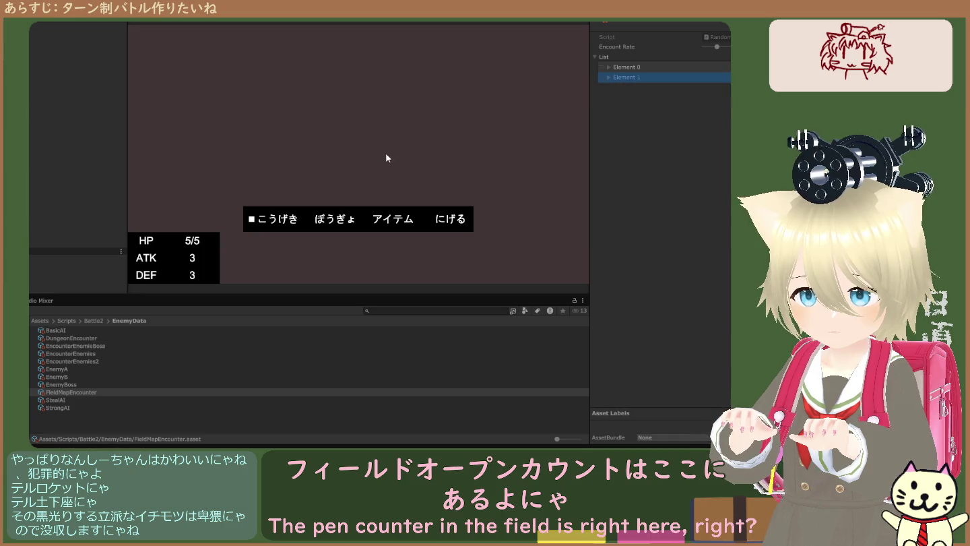
left_click(30, 183)
Stop and replay the game so 魔法使い and 盗賊 appear in the battle
scroll(640, 219, "down", 10)
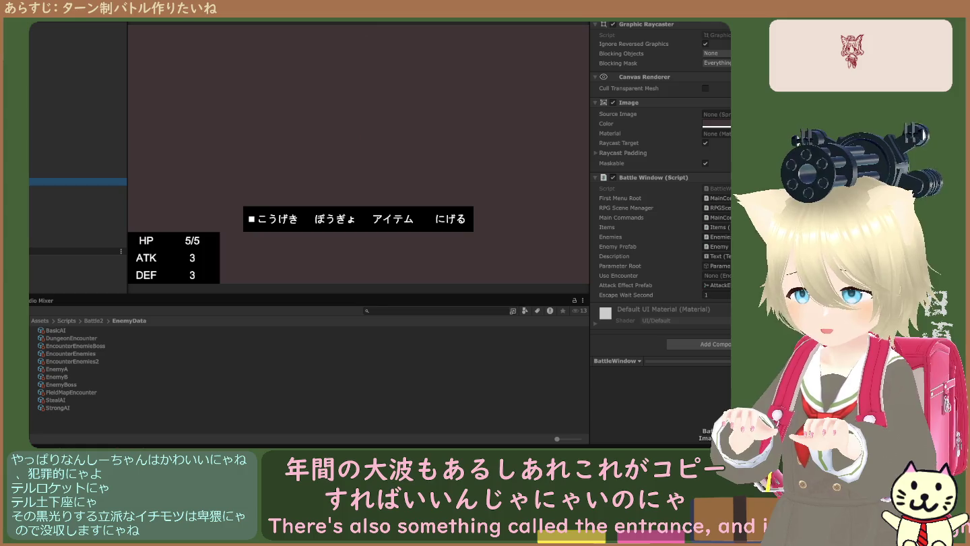
key("ctrl+p")
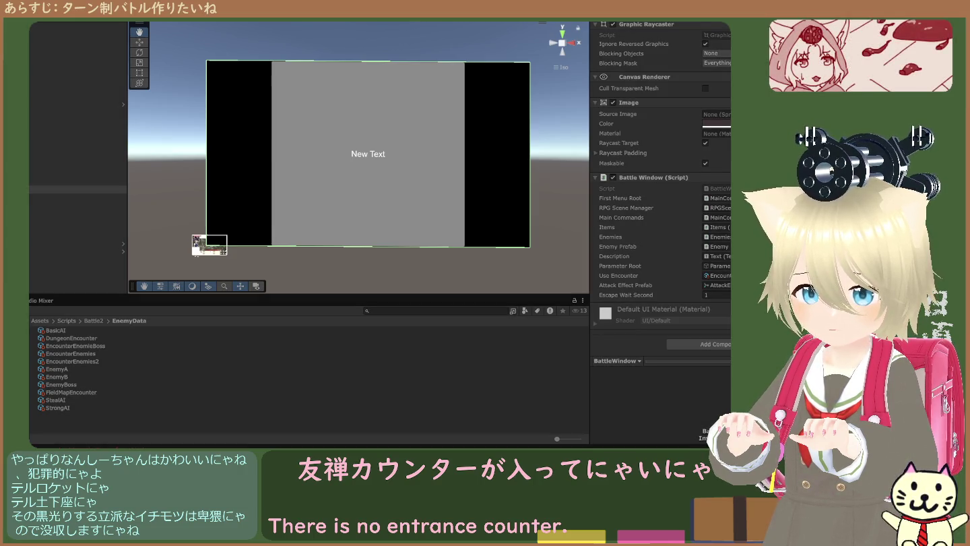
key("ctrl+p")
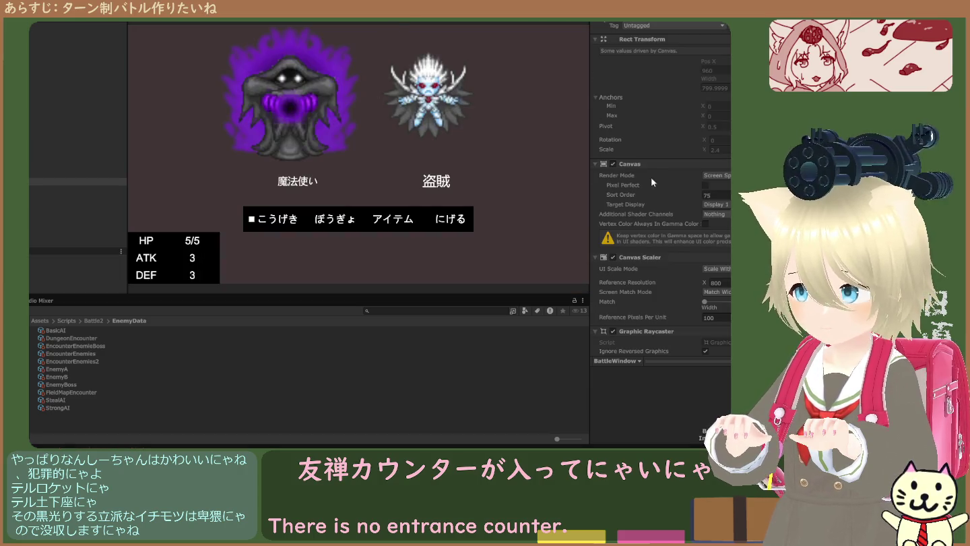
End the two-enemy test run and return to editing the scene
scroll(645, 175, "down", 5)
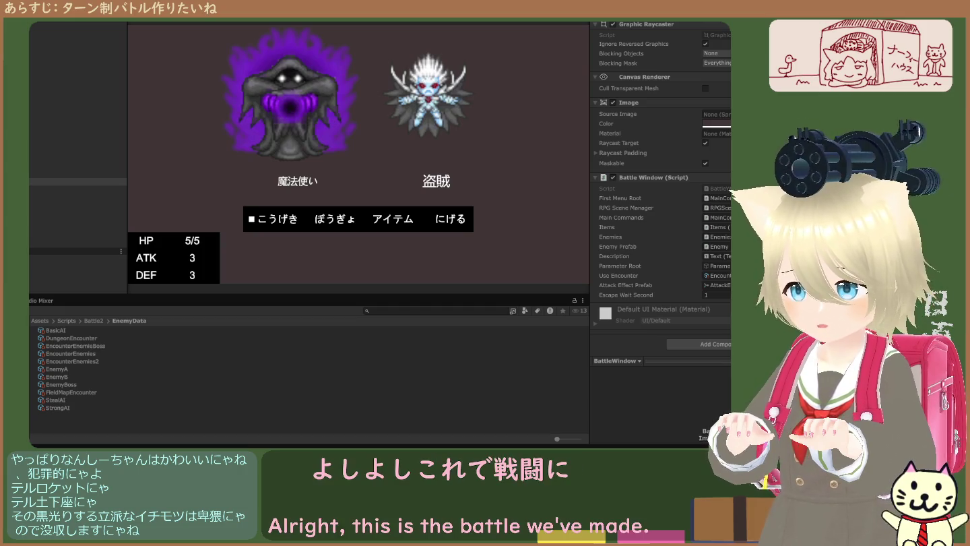
left_click(366, 20)
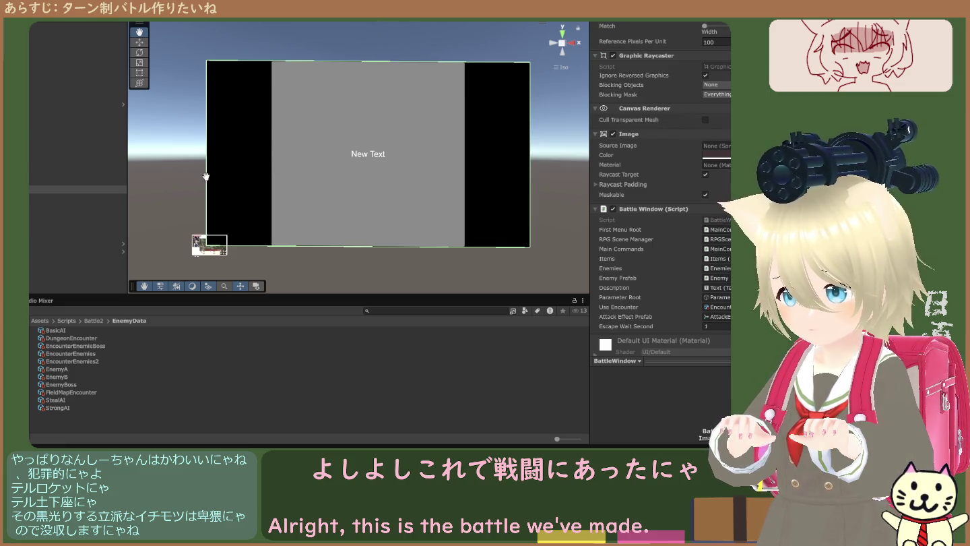
Zoom and pan the Scene view so the battle window canvas is close and centred
scroll(165, 202, "up", 1)
scroll(168, 206, "down", 1)
mouse_move(171, 207)
left_mouse_down()
mouse_move(299, 184)
mouse_move(292, 162)
left_mouse_up()
scroll(298, 183, "up", 2)
scroll(290, 161, "up", 3)
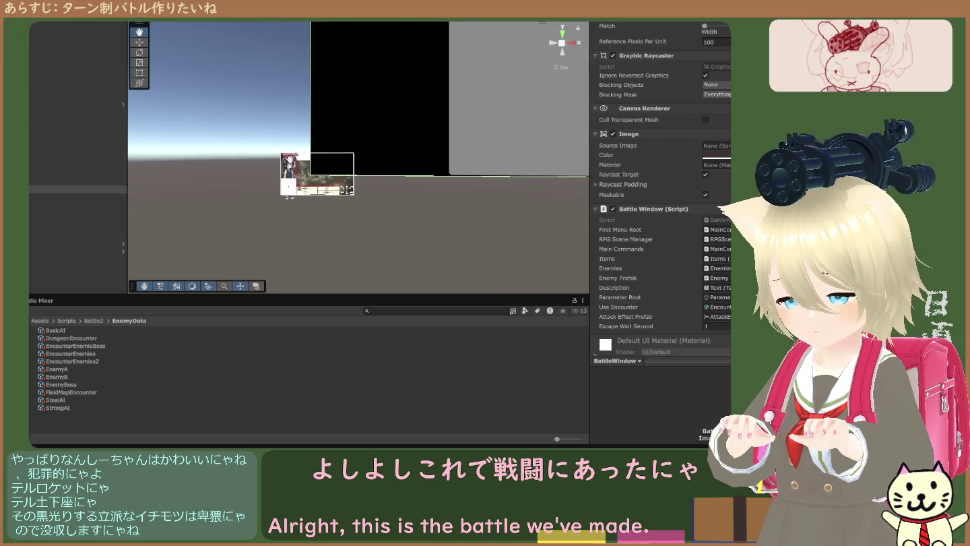
scroll(289, 160, "up", 4)
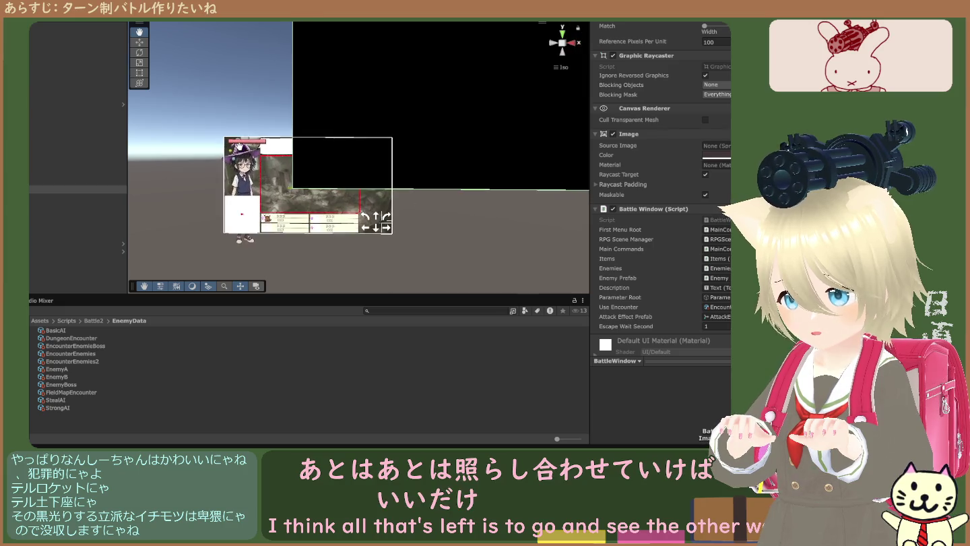
scroll(239, 145, "up", 2)
left_click_drag(260, 140, 280, 130)
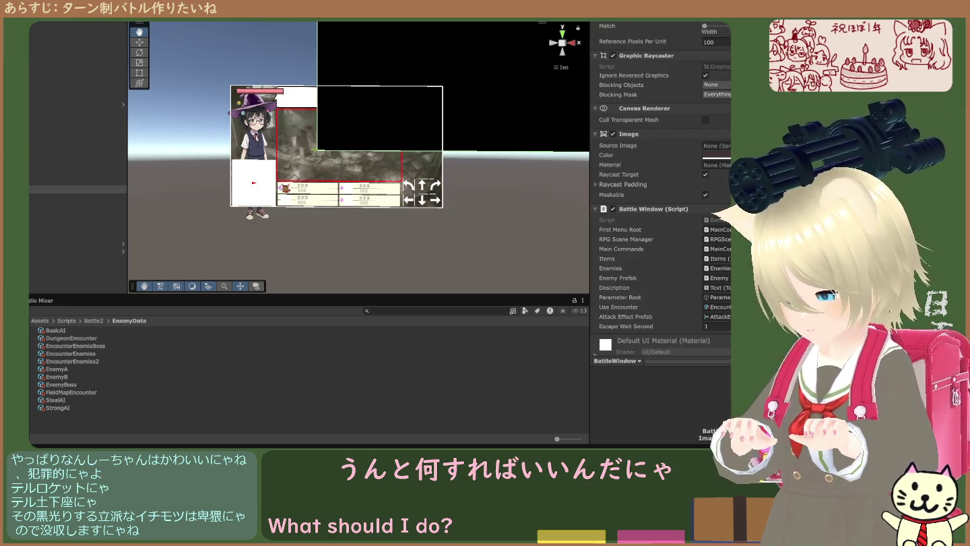
Show the StrongAI enemy data asset from the EnemyData folder in the Inspector
left_click(151, 406)
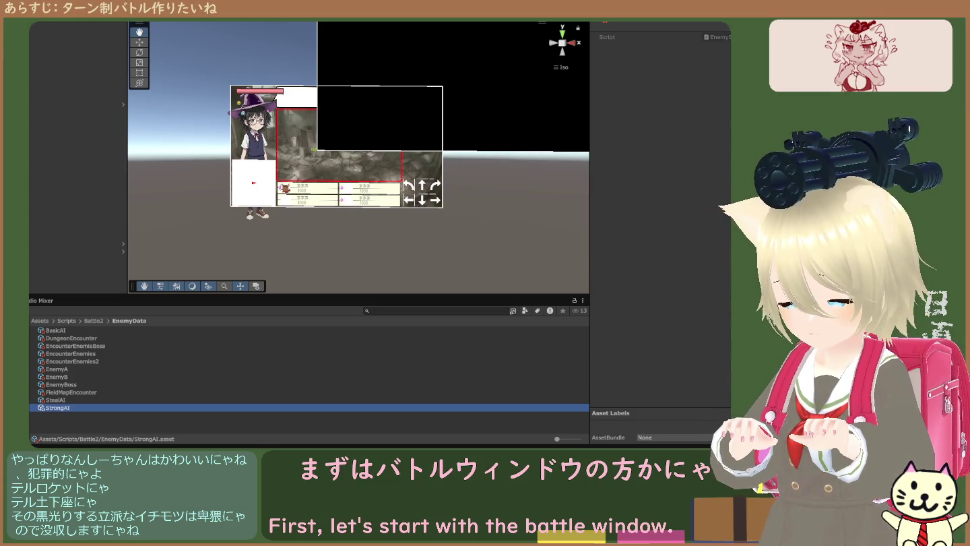
Navigate back up to Assets, then down through Scripts into the Battle2 folder
left_click(96, 320)
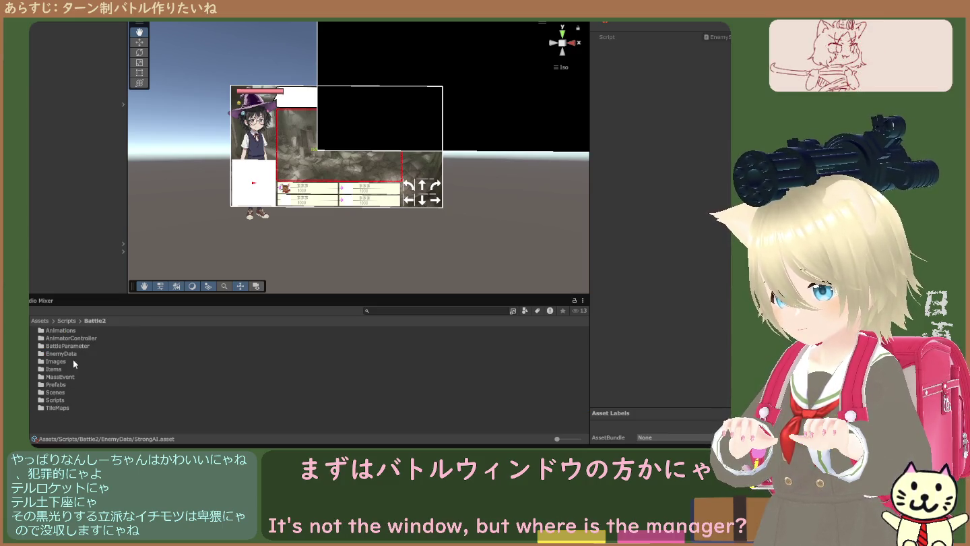
left_click(64, 321)
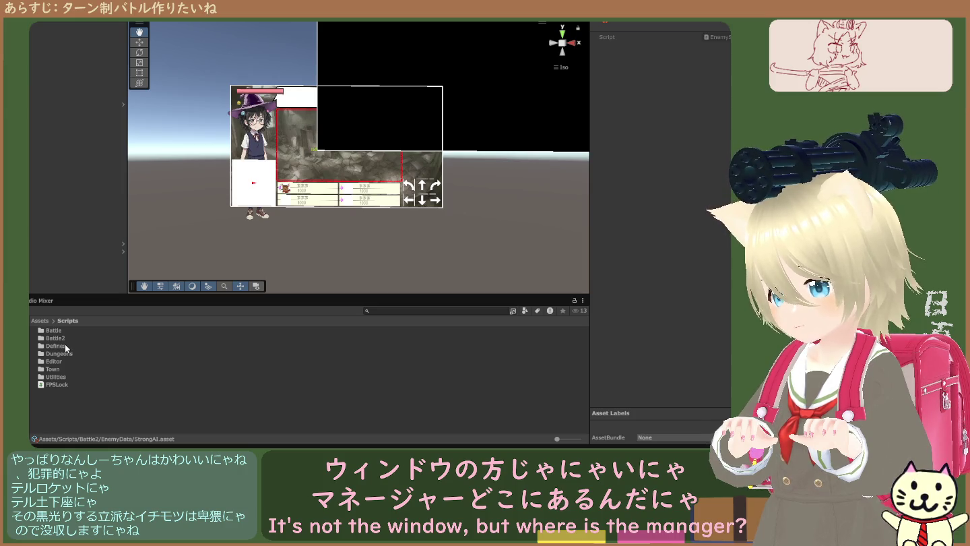
double_click(62, 339)
left_click(66, 321)
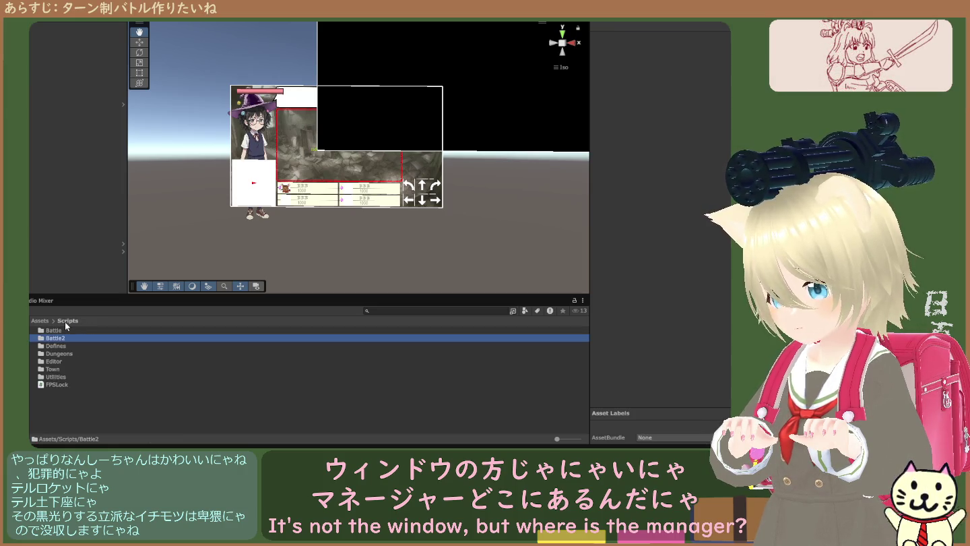
left_click(39, 322)
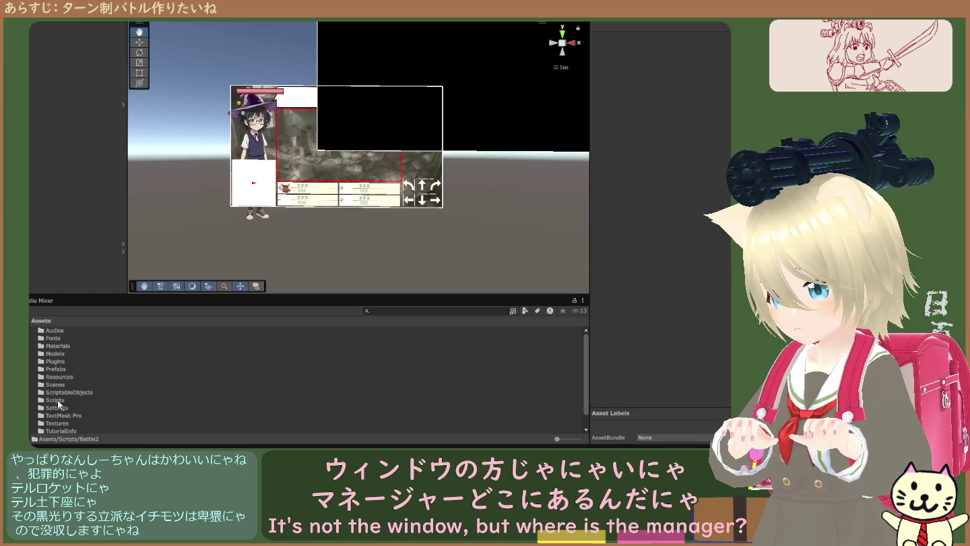
double_click(57, 400)
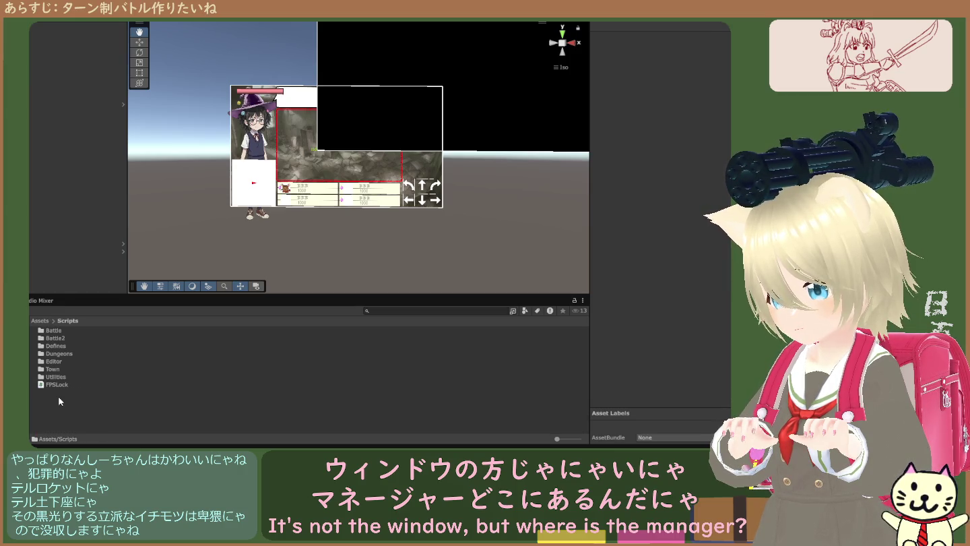
left_click(42, 320)
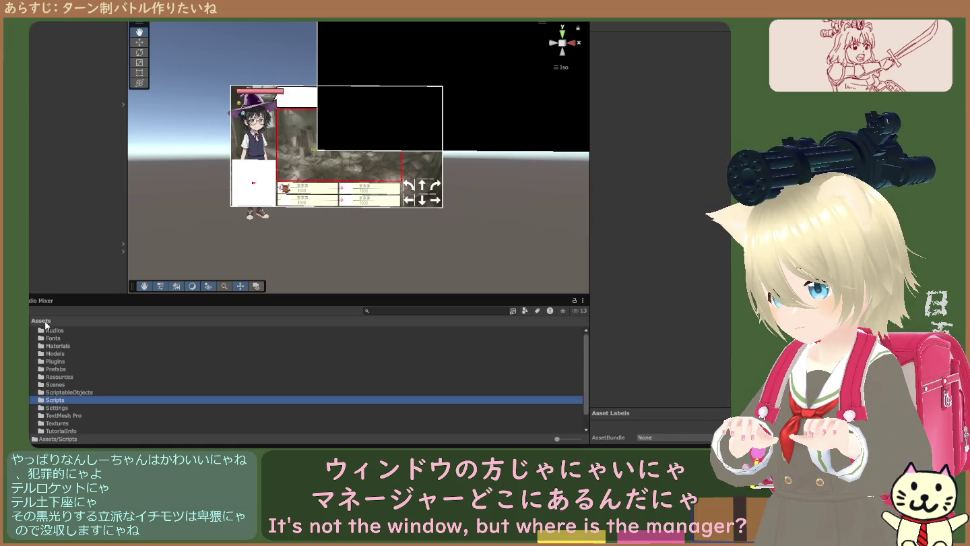
double_click(51, 400)
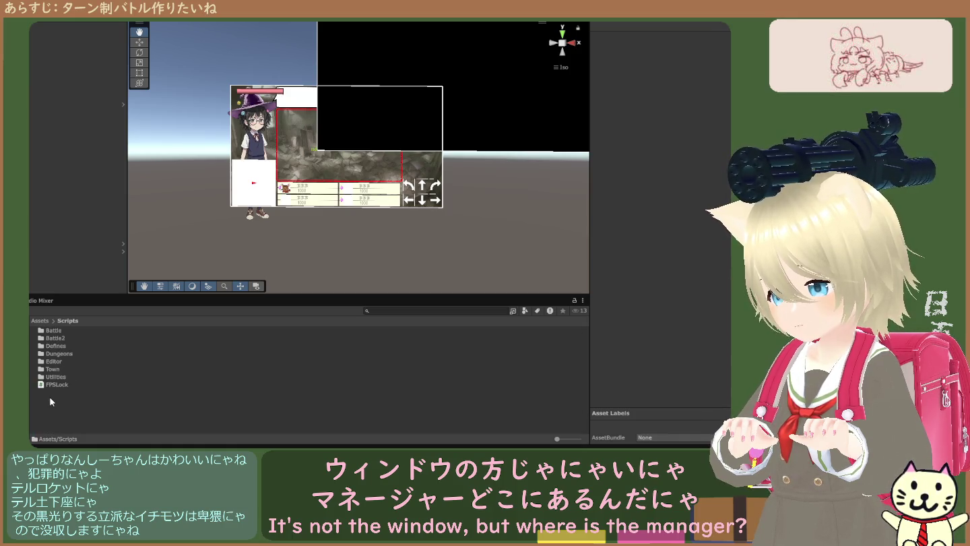
double_click(54, 339)
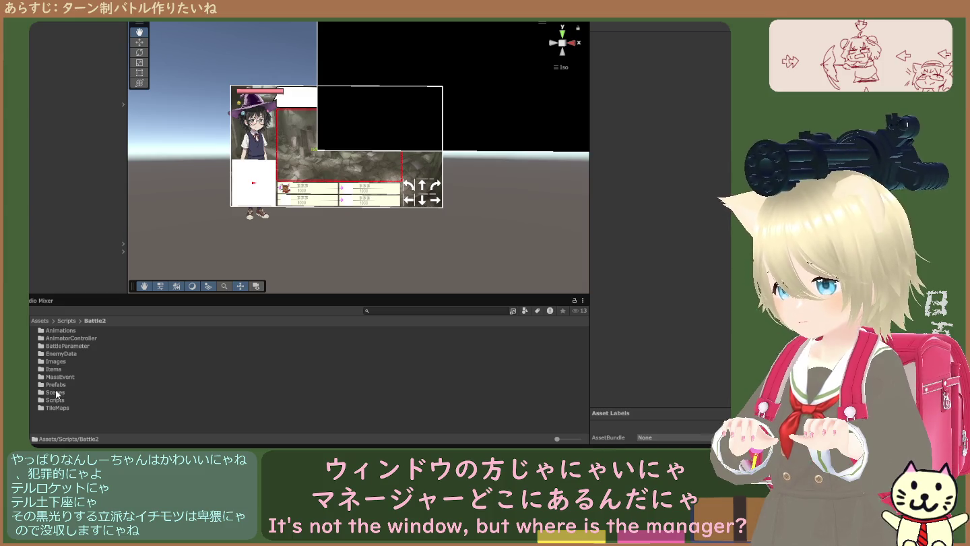
Check Battle2's BattleParameter and Animations folders, then open Battle2/Scripts
double_click(76, 347)
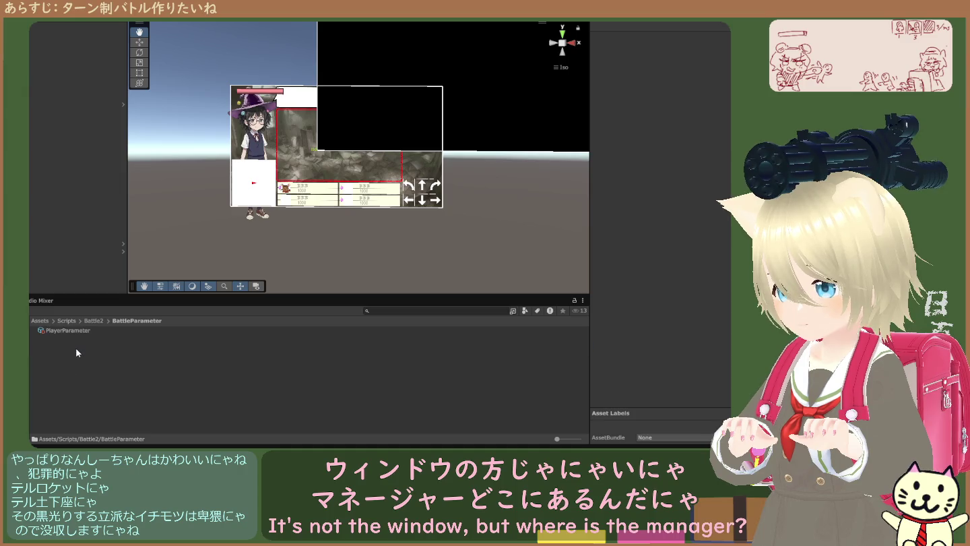
left_click(68, 331)
left_click(94, 320)
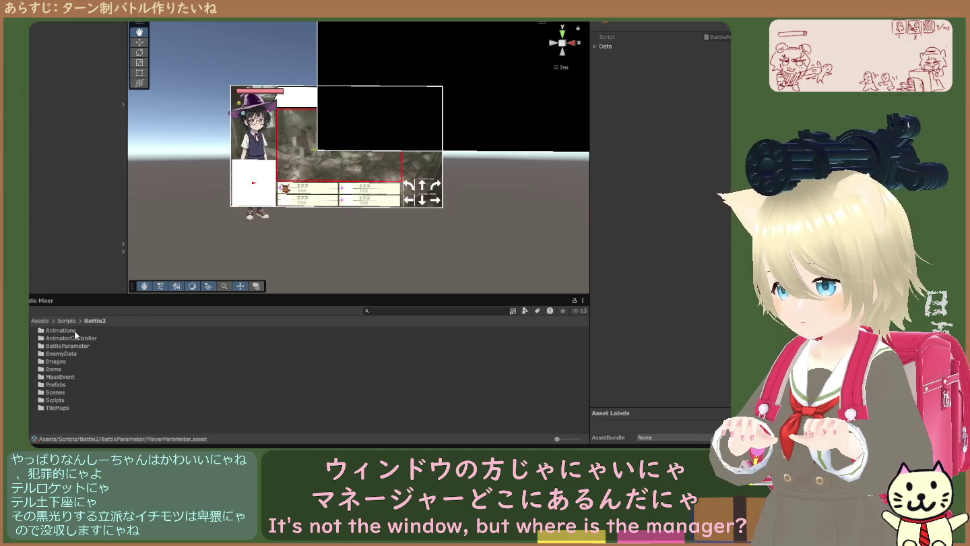
double_click(68, 330)
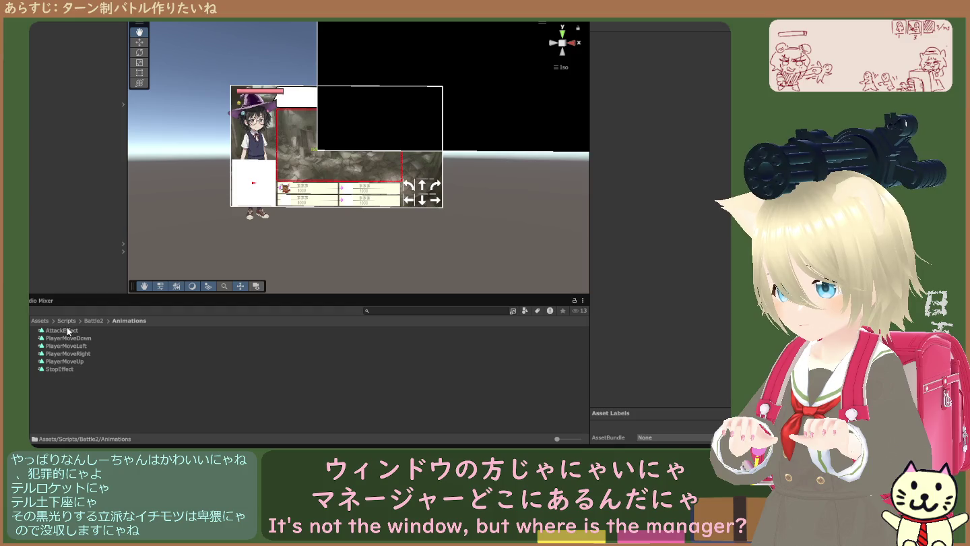
left_click(67, 321)
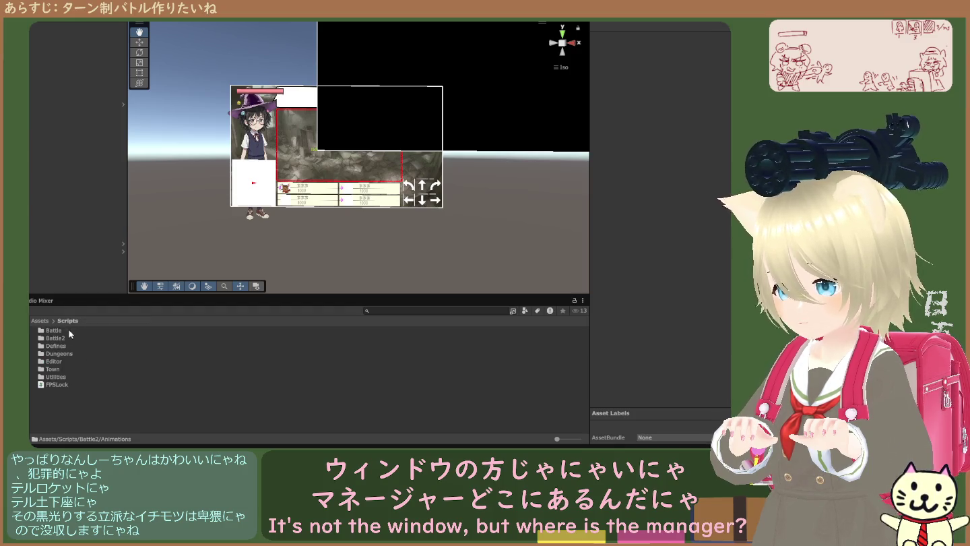
double_click(61, 336)
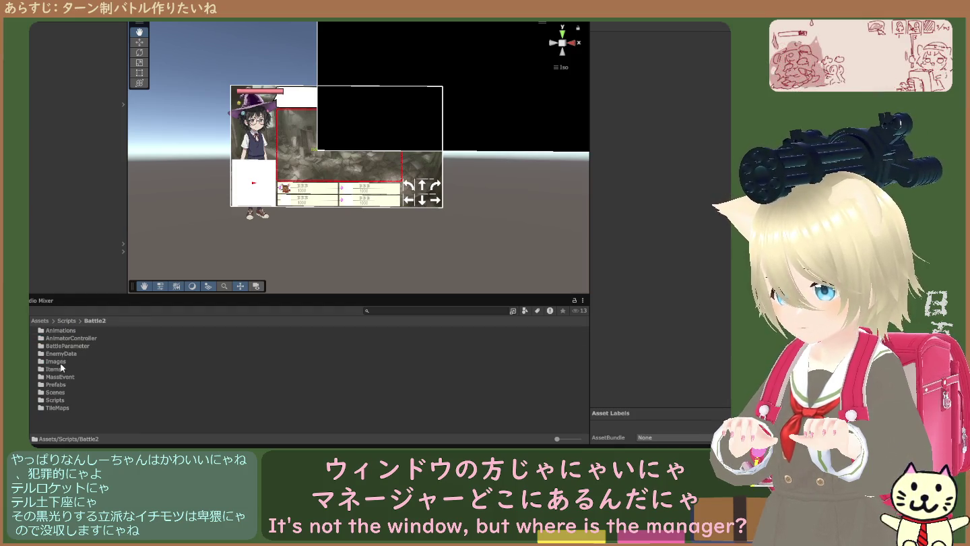
double_click(59, 400)
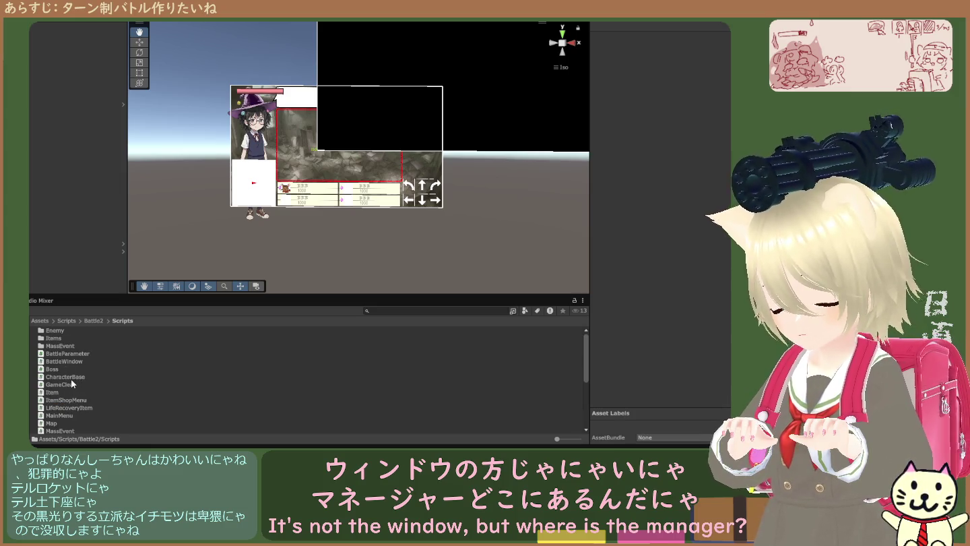
Preview the BattleParameter script and read its HP, Attack, Defense, Level, Exp and Money fields
left_click(68, 353)
scroll(74, 377, "down", 1)
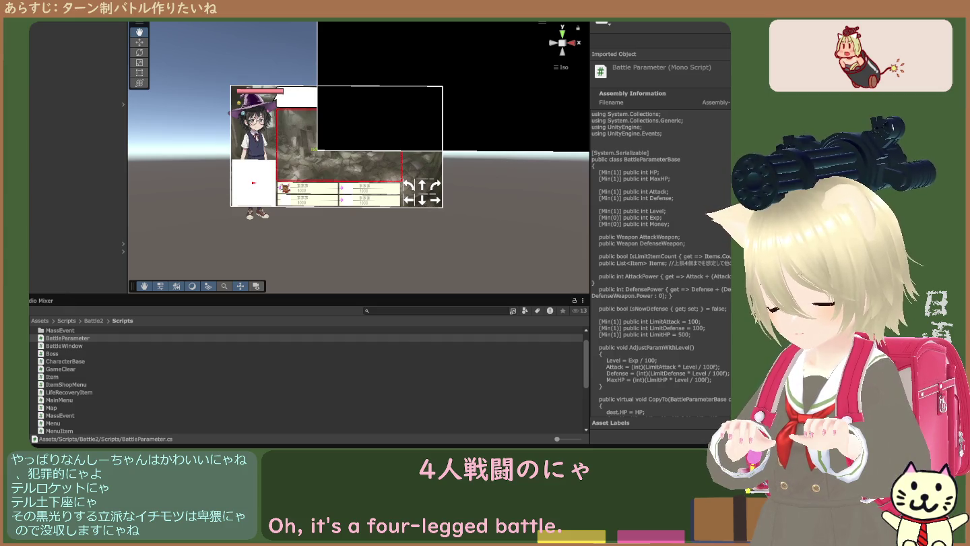
scroll(88, 404, "down", 3)
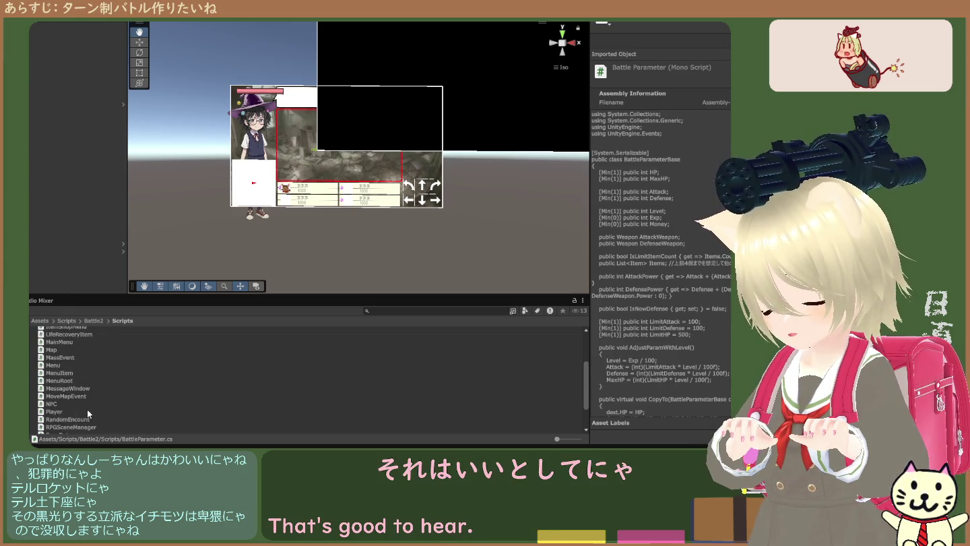
scroll(86, 409, "up", 3)
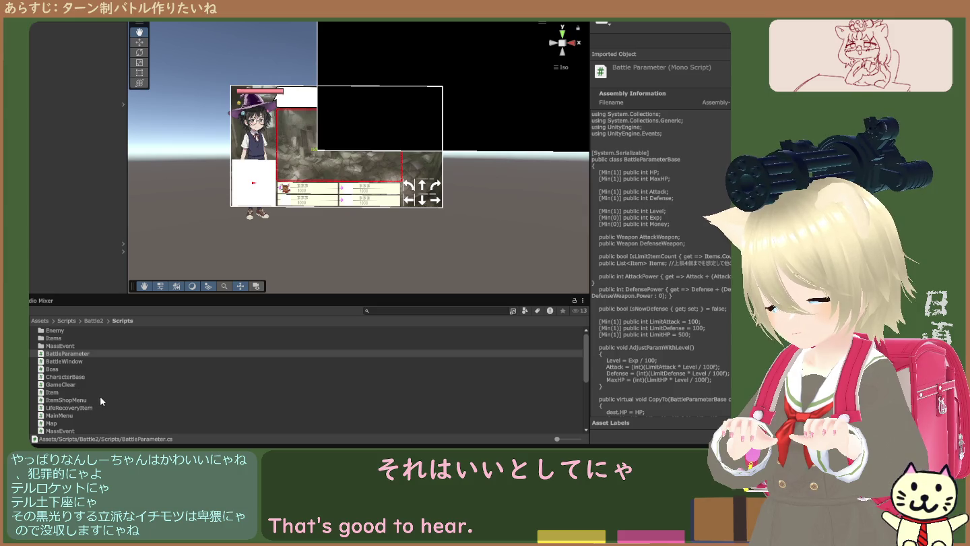
scroll(100, 398, "down", 2)
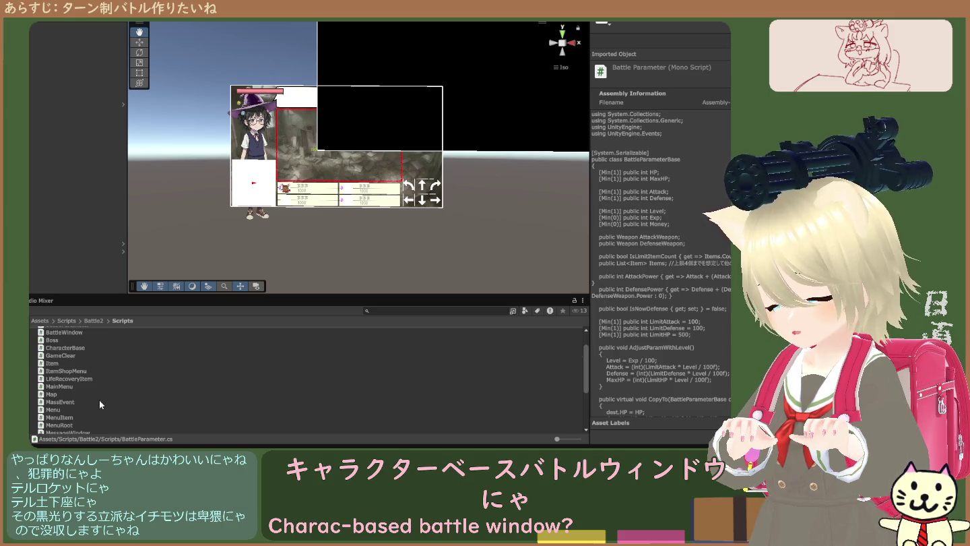
scroll(95, 404, "down", 2)
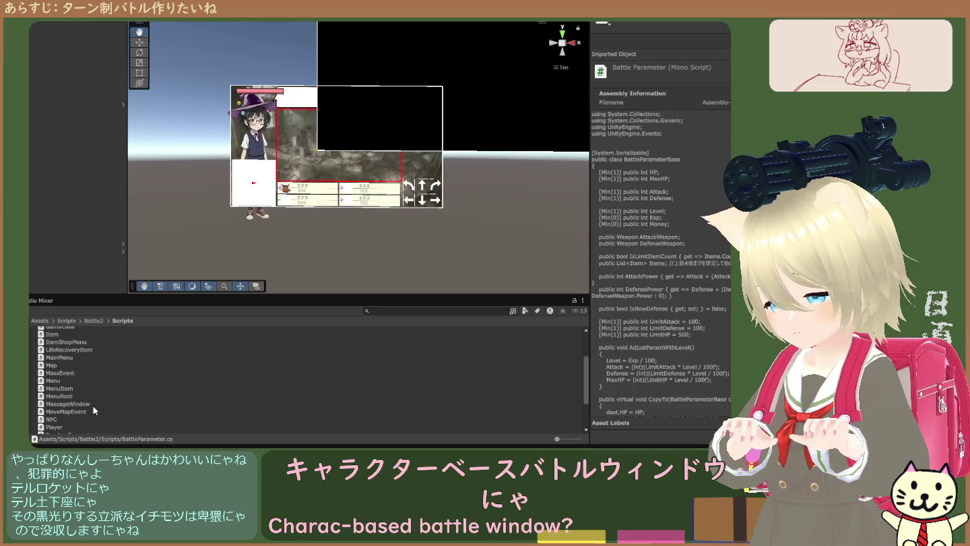
scroll(94, 411, "down", 2)
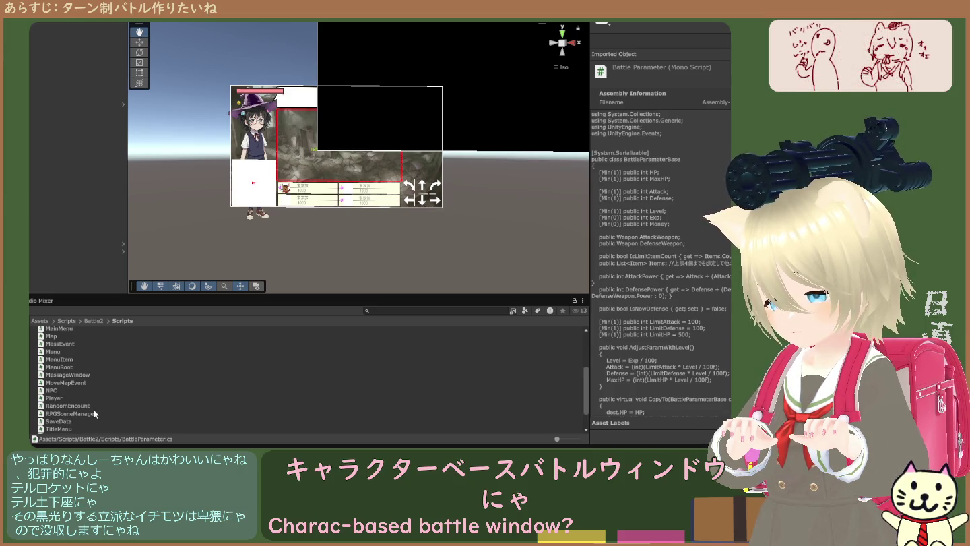
scroll(92, 409, "down", 2)
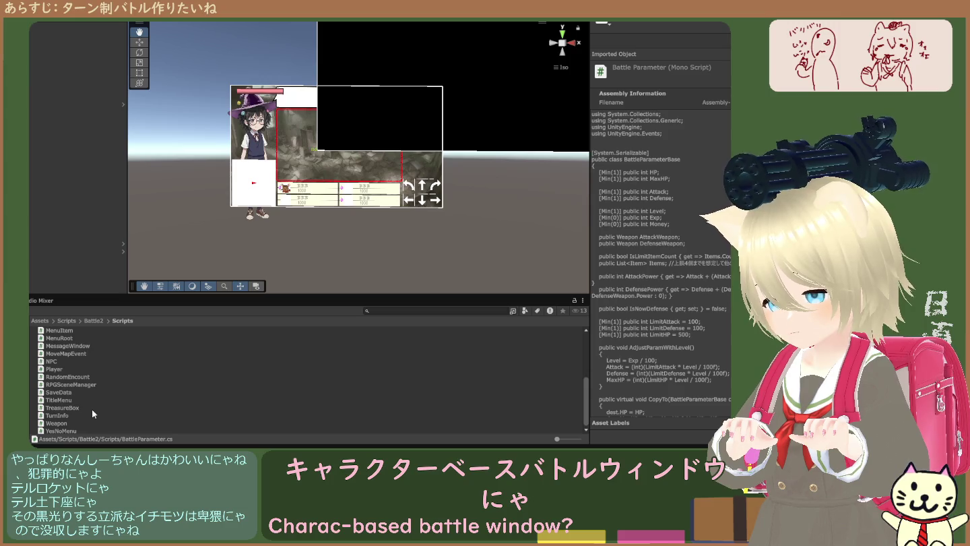
Preview the TitleMenu, TreasureBox, TurnInfo, Weapon and YesNoMenu scripts, ending on TurnInfo
left_click(77, 400)
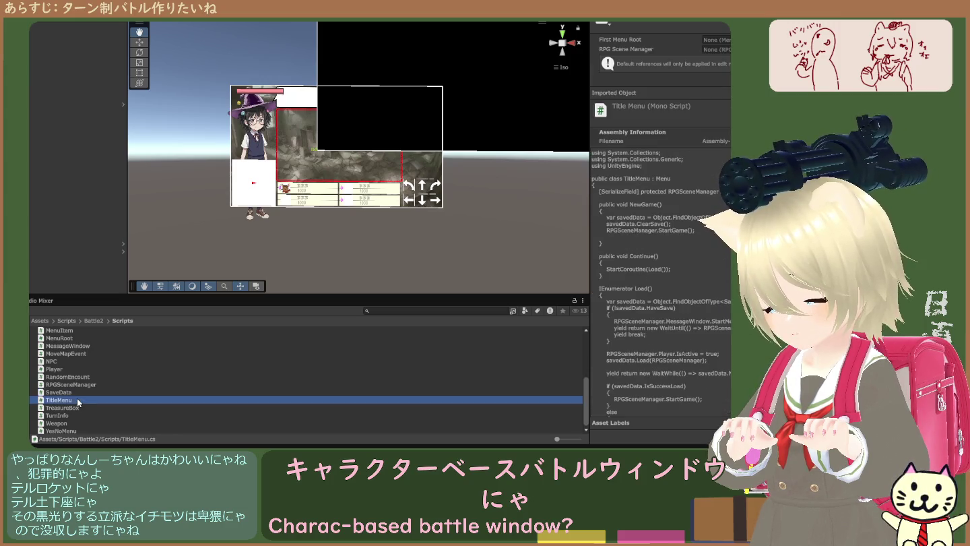
left_click(78, 409)
left_click(78, 415)
left_click(78, 421)
left_click(83, 430)
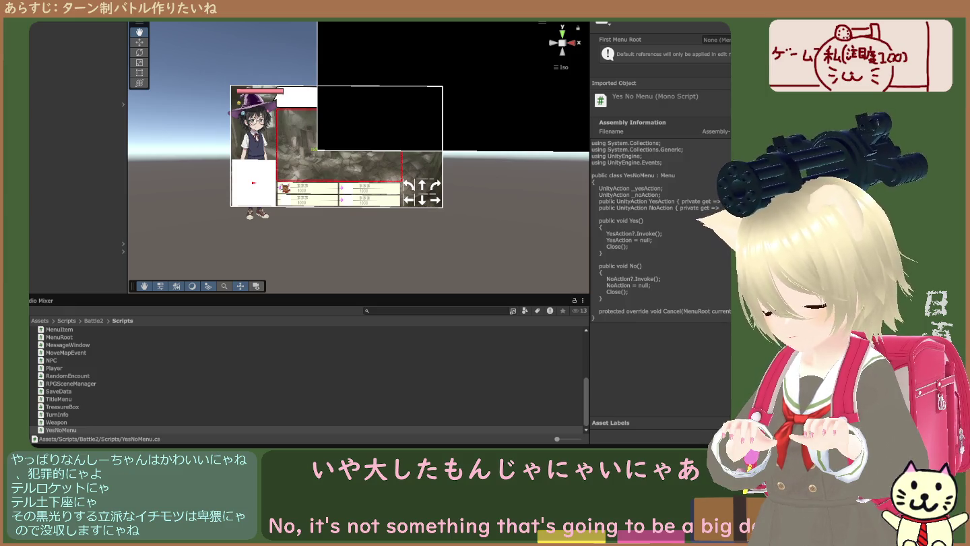
left_click(59, 416)
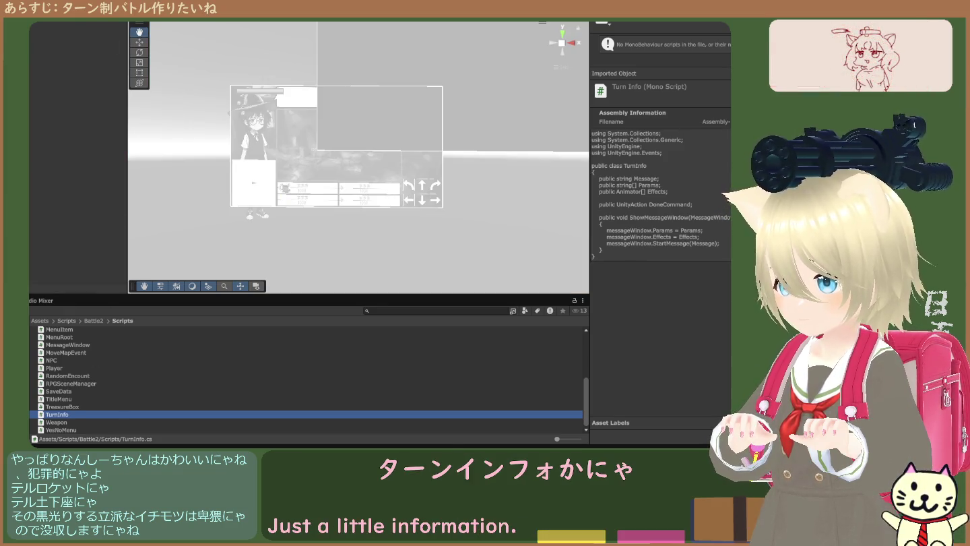
Enter Play mode and wait for the battle menu showing HP 5/5, ATK 3, DEF 3
left_click(109, 26)
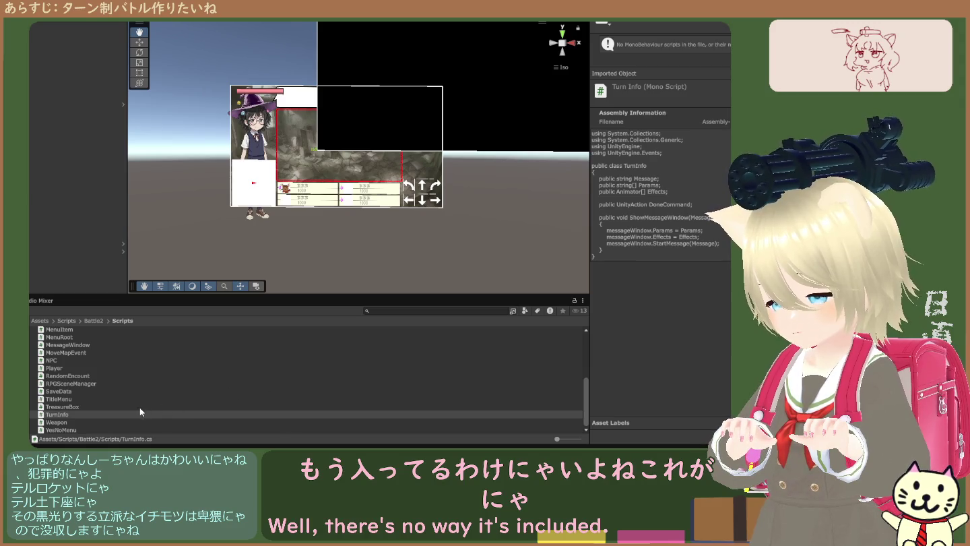
scroll(117, 410, "up", 5)
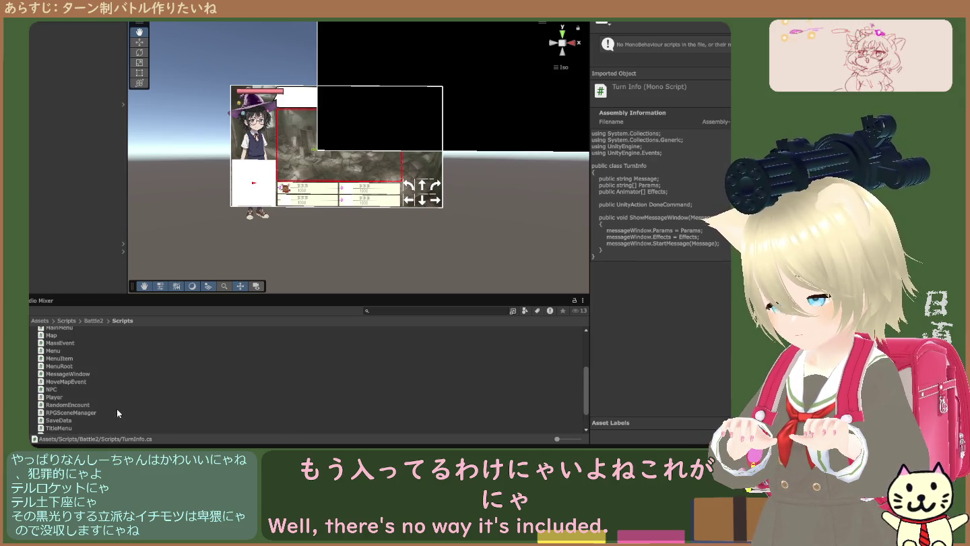
scroll(122, 428, "down", 5)
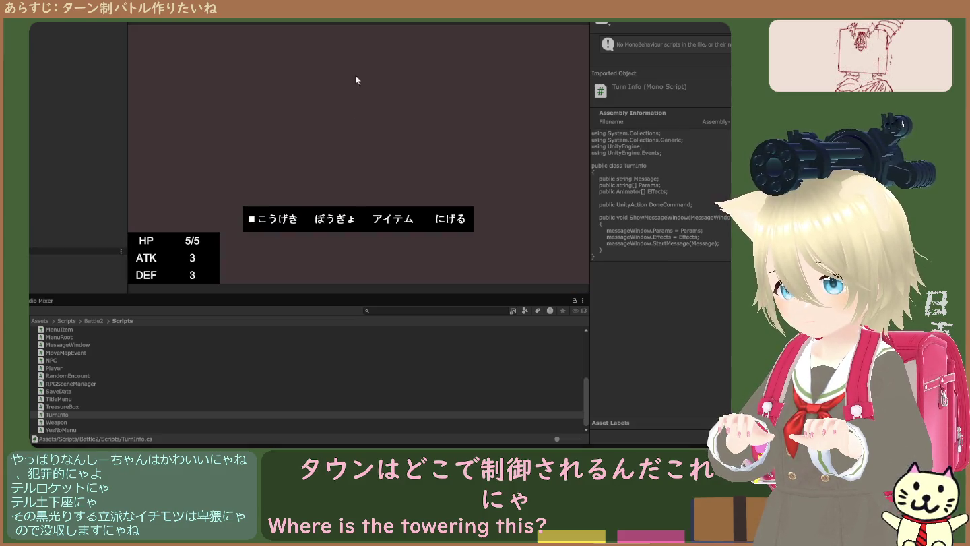
Cycle the battle menu cursor through こうげき, ぼうぎょ, アイテム and にげる, returning to こうげき
key("Right")
key("Right")
key("Left")
key("Right")
key("Right")
key("Left")
key("Left")
key("Right")
key("Right")
key("Left")
key("Left")
key("Left")
key("Right")
key("Right")
key("Right")
key("Left")
key("Left")
key("Left")
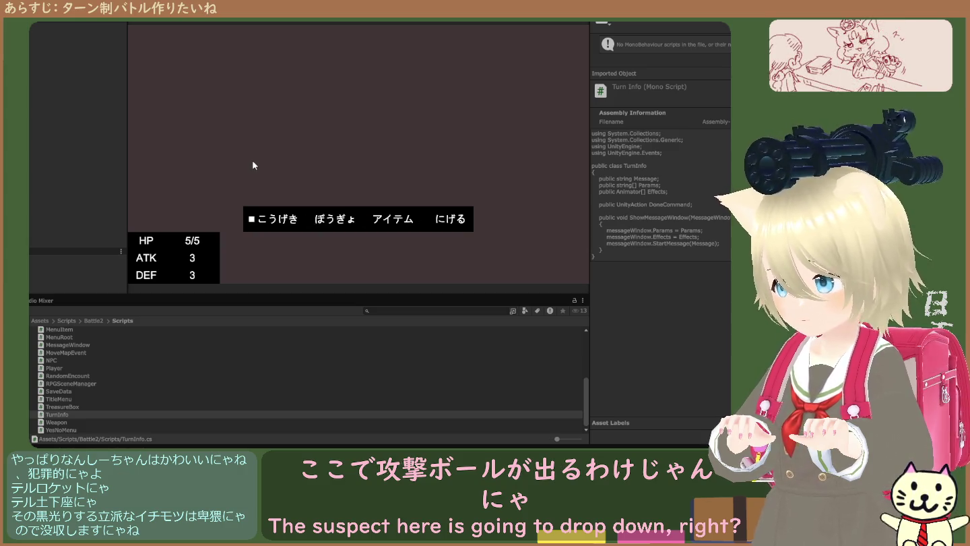
Select BattleWindow and view its script fields: Use Encounter empty, Escape Wait Second 1
left_click(48, 179)
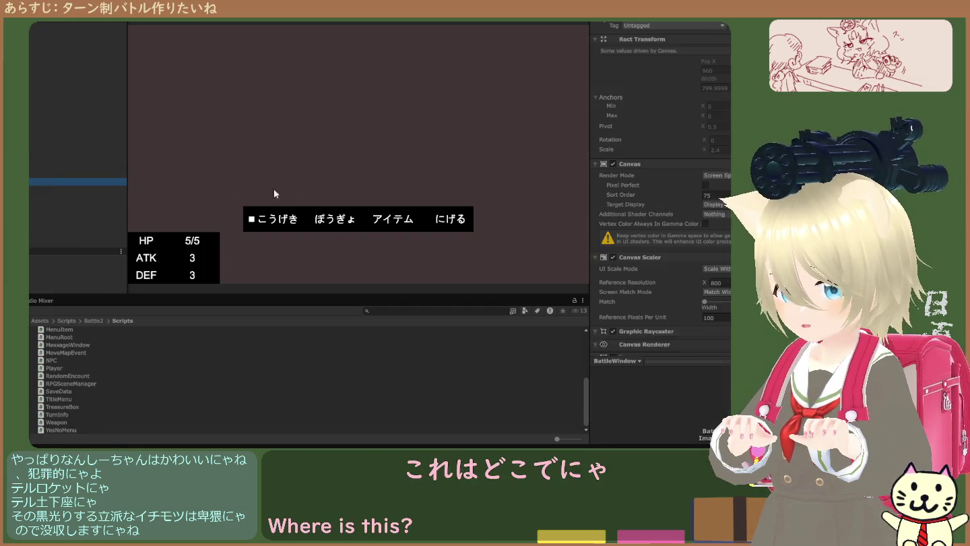
scroll(656, 237, "down", 5)
scroll(675, 246, "down", 4)
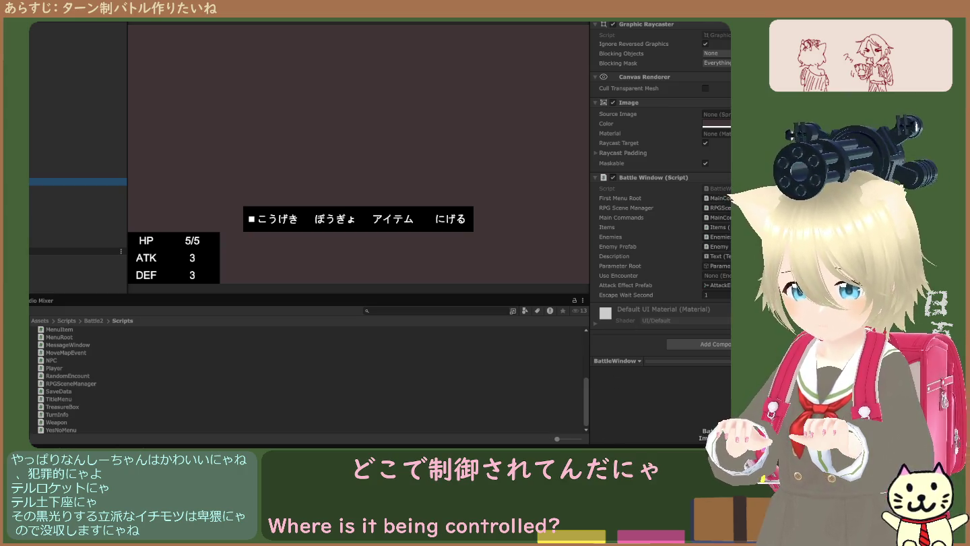
Search the project for 'atta' and view the EnemyNormalAttack texture's import settings
left_click(448, 311)
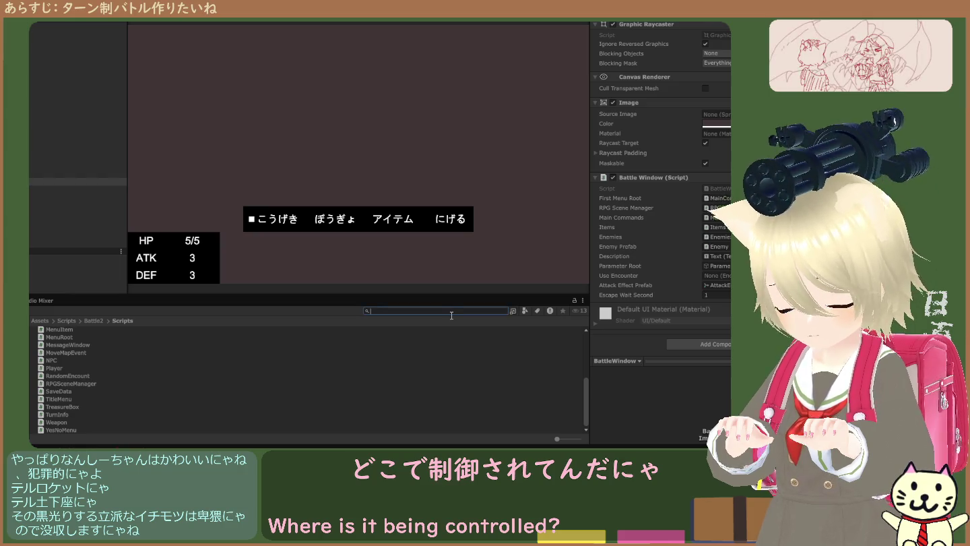
type("atta")
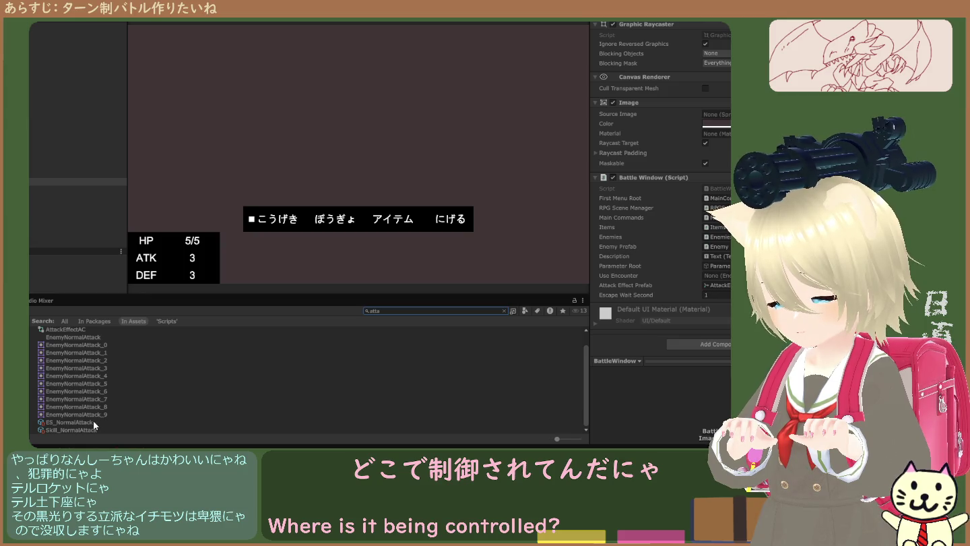
left_click(78, 336)
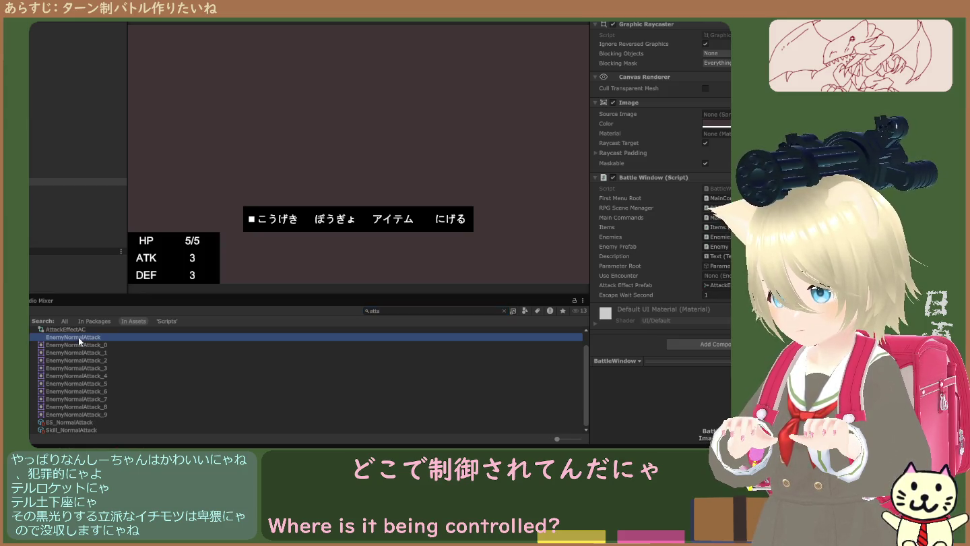
scroll(79, 328, "up", 1)
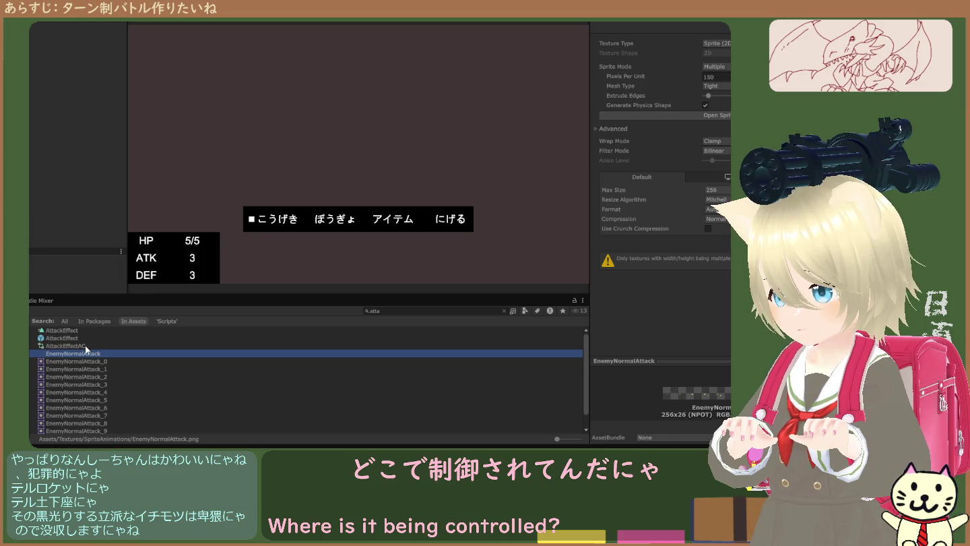
Compare the AttackEffect prefab with the EnemyNormalAttack_5 sprite, then clear the search on AttackEffect
left_click(76, 337)
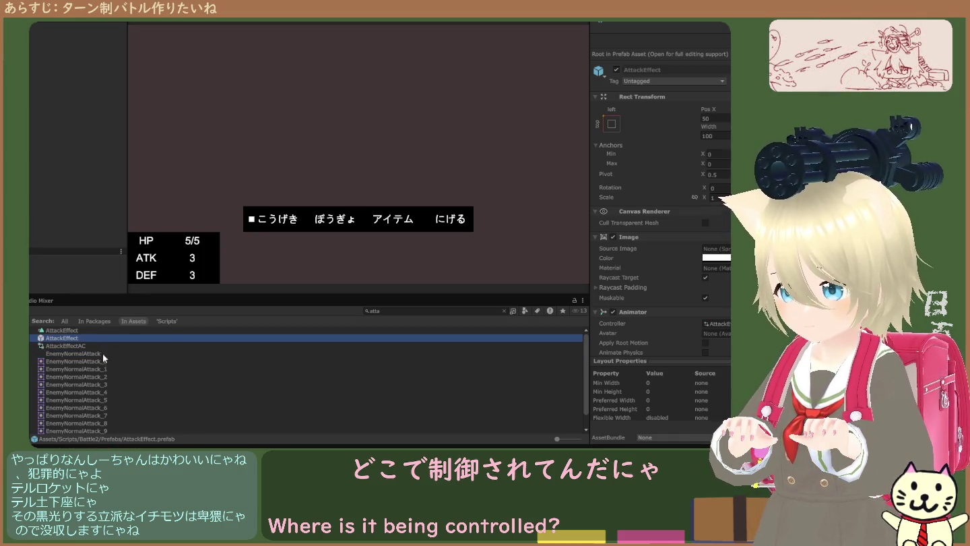
scroll(101, 360, "down", 1)
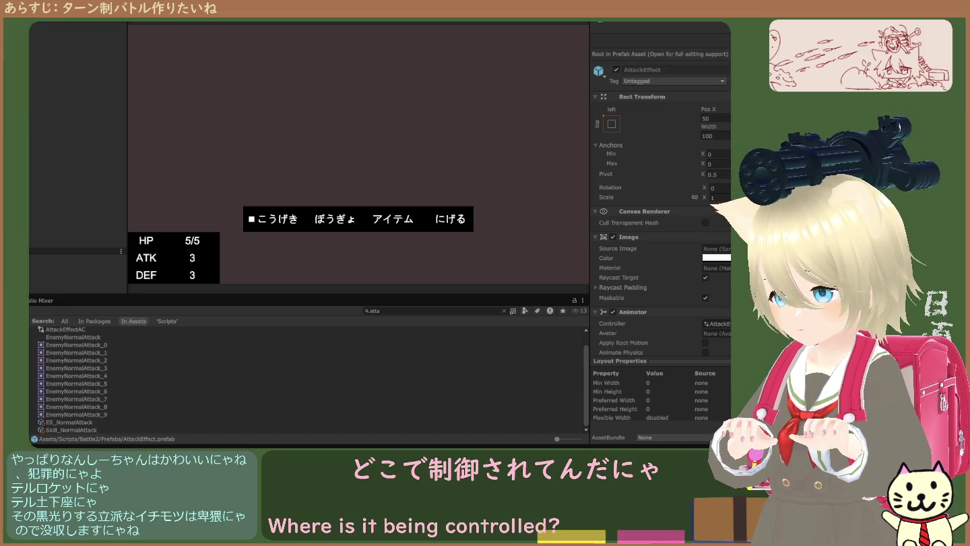
left_click(106, 385)
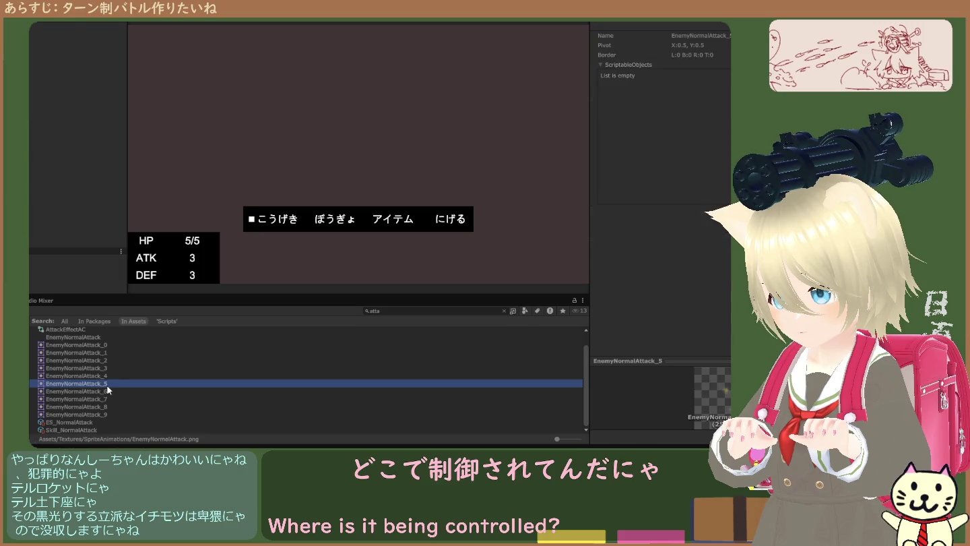
scroll(109, 391, "up", 1)
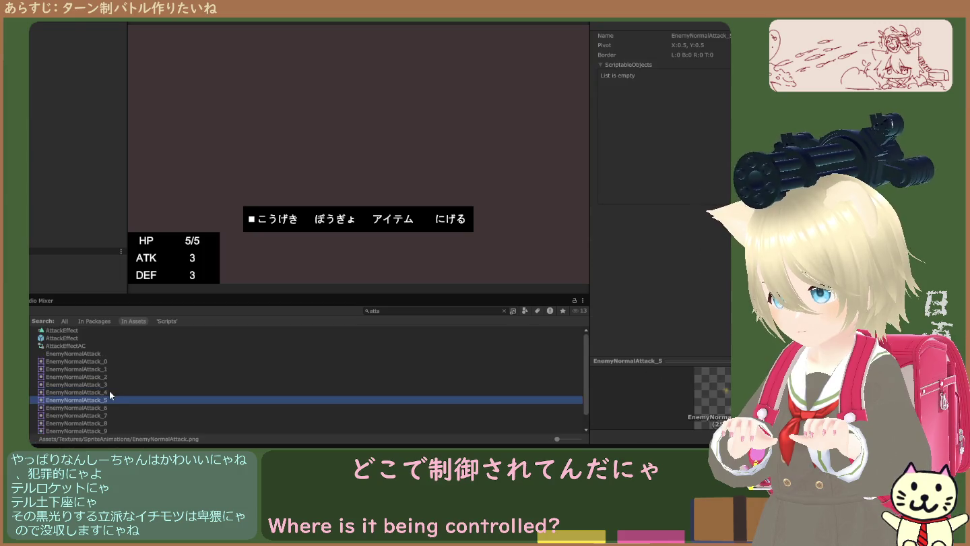
left_click(74, 338)
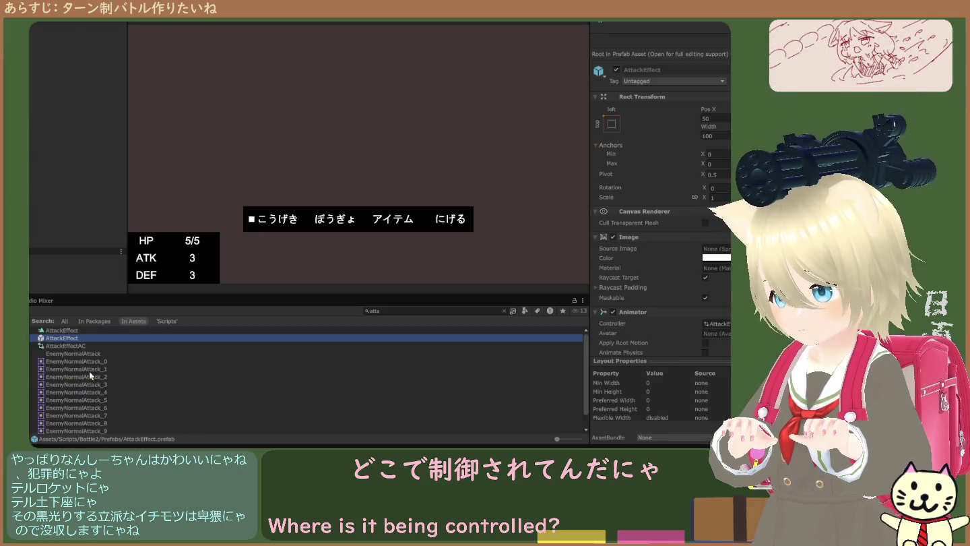
scroll(88, 371, "down", 1)
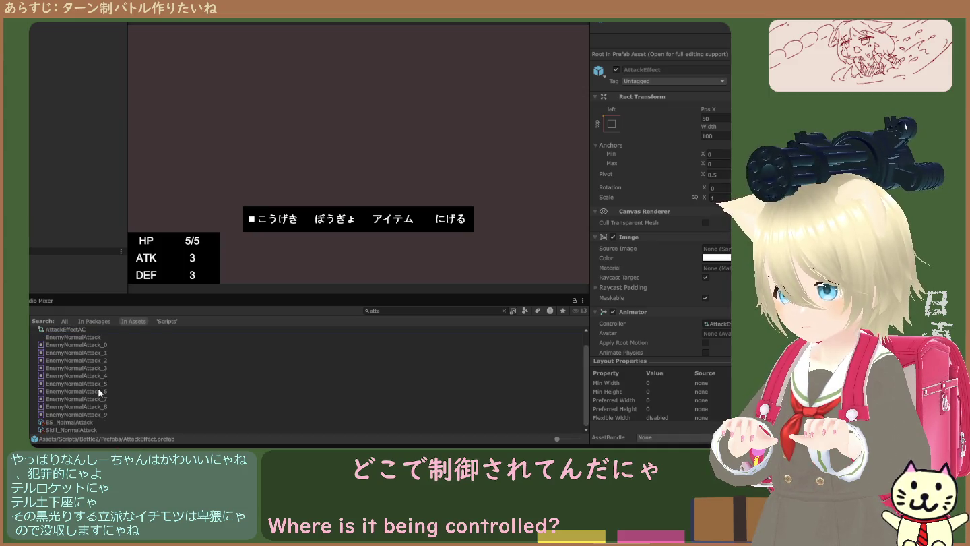
left_click(504, 311)
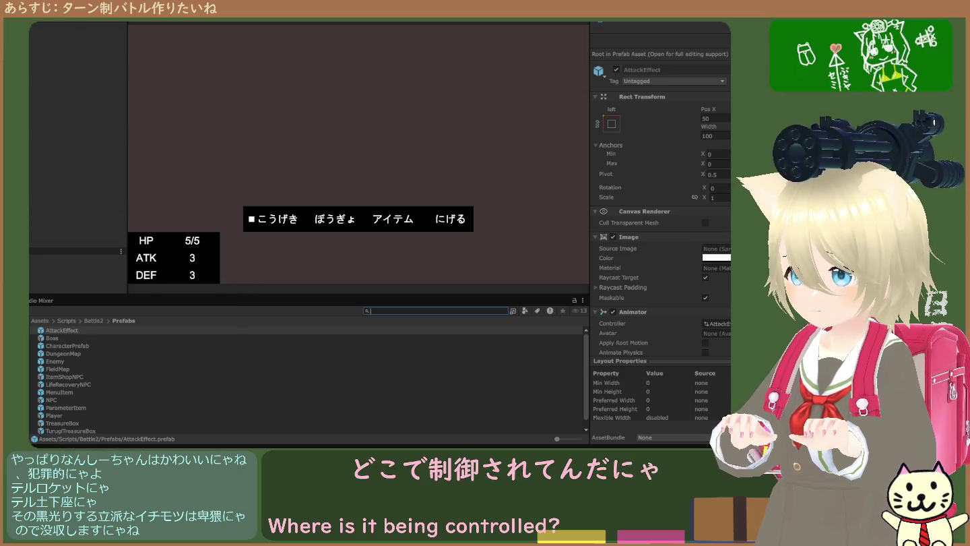
Switch to Scene view, zoom in, and select the stretched FadePanel with the Move tool
key("ctrl+1")
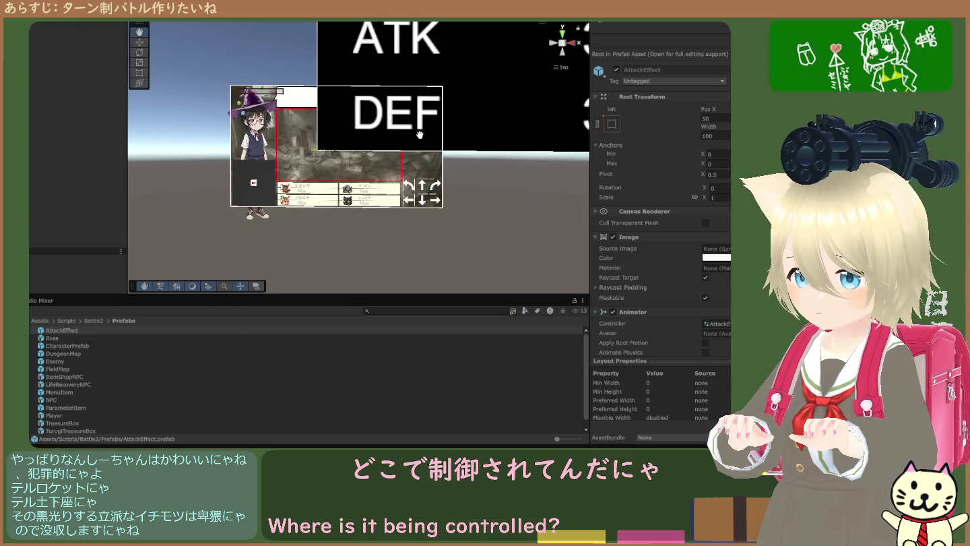
scroll(282, 210, "up", 5)
scroll(214, 289, "right", 3)
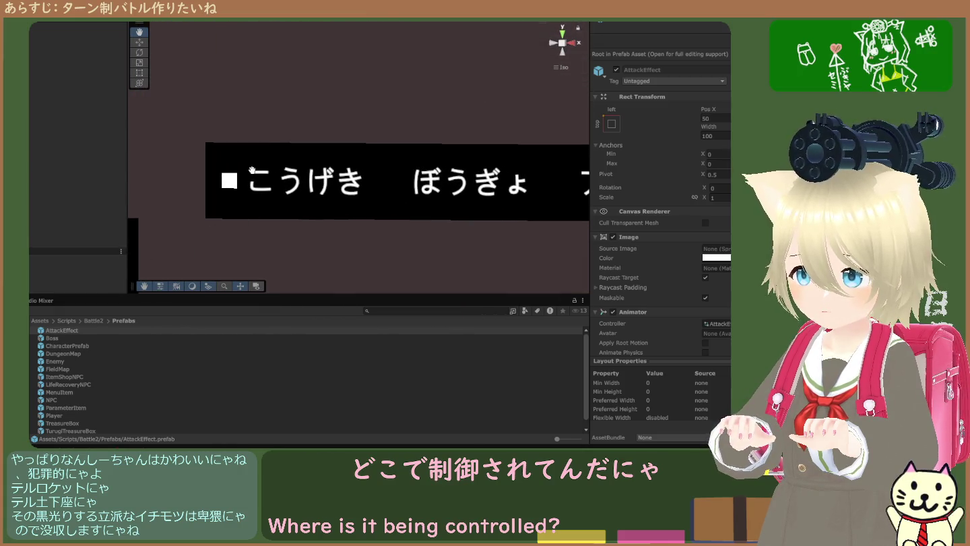
key("w")
left_click(297, 183)
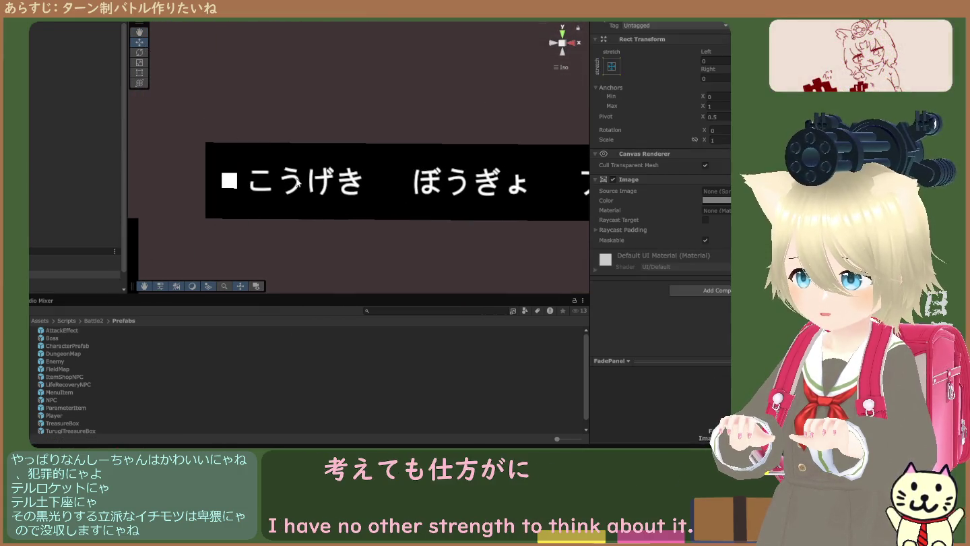
scroll(310, 184, "down", 2)
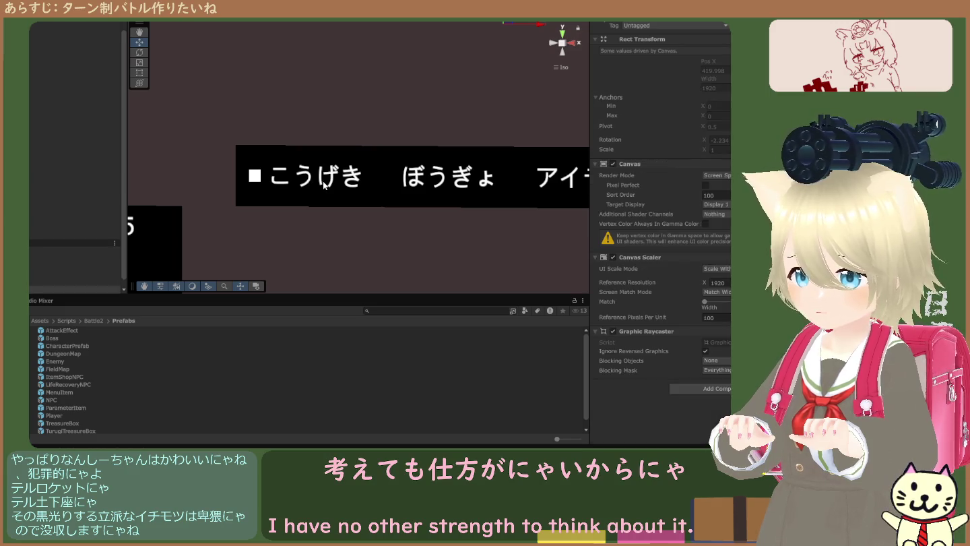
scroll(319, 181, "down", 2)
left_click(37, 267)
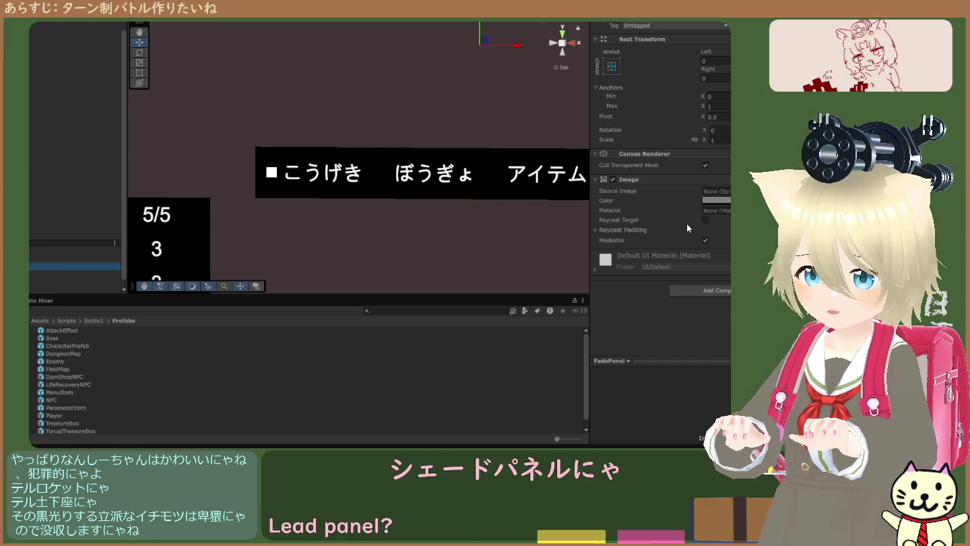
Compare Data, Canvas and FadePanel, then scroll Data's Actor Datas, actor pictures, face icons and Job Datas
left_click(61, 250)
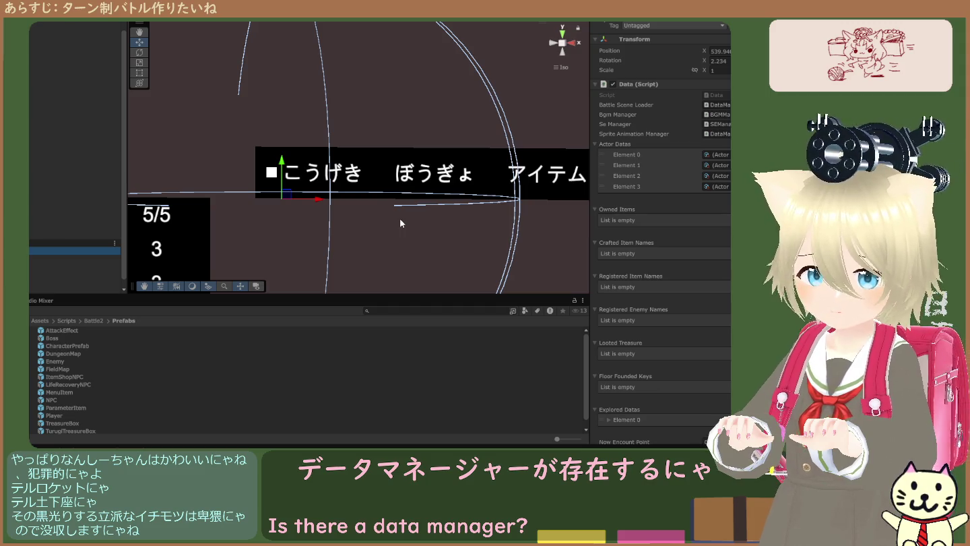
left_click(52, 260)
left_click(49, 263)
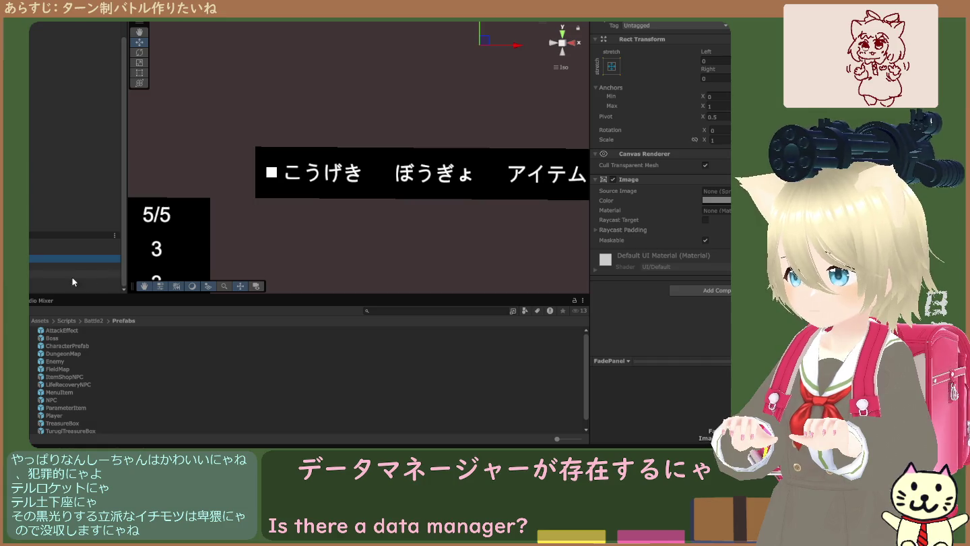
left_click(74, 243)
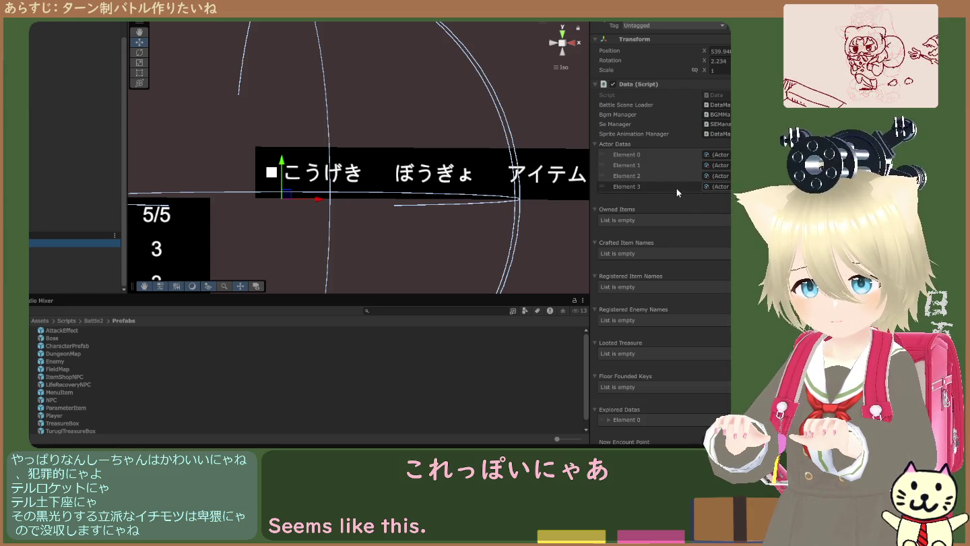
scroll(676, 188, "down", 5)
scroll(683, 199, "down", 2)
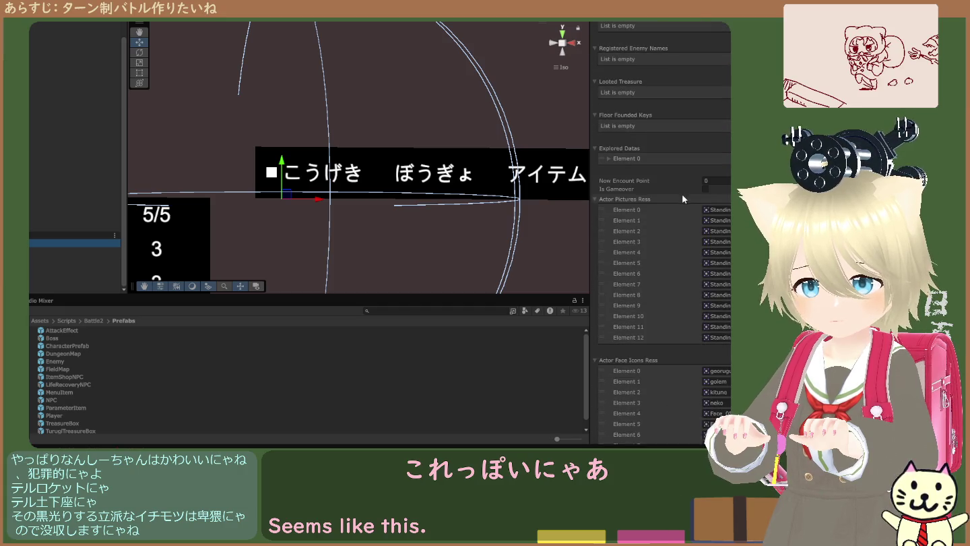
scroll(722, 216, "down", 4)
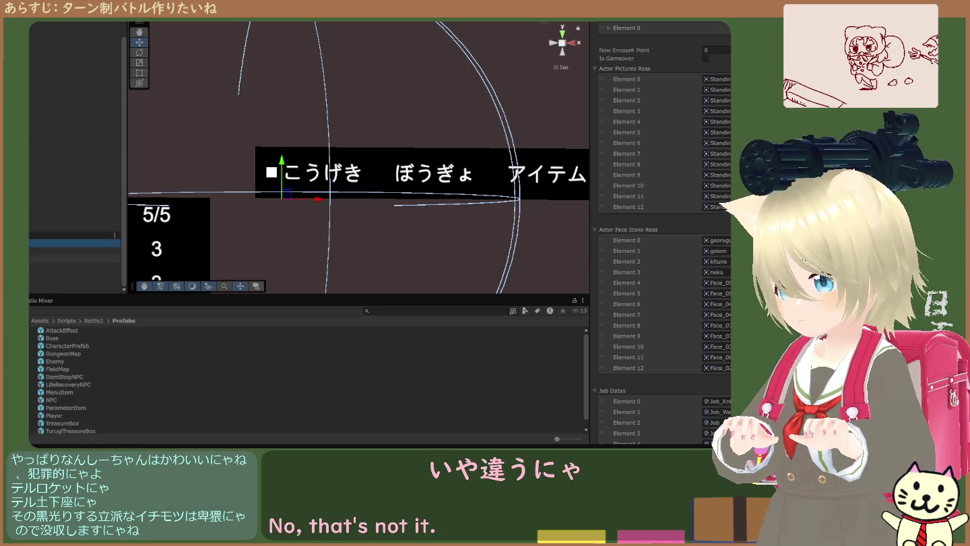
scroll(144, 244, "down", 6)
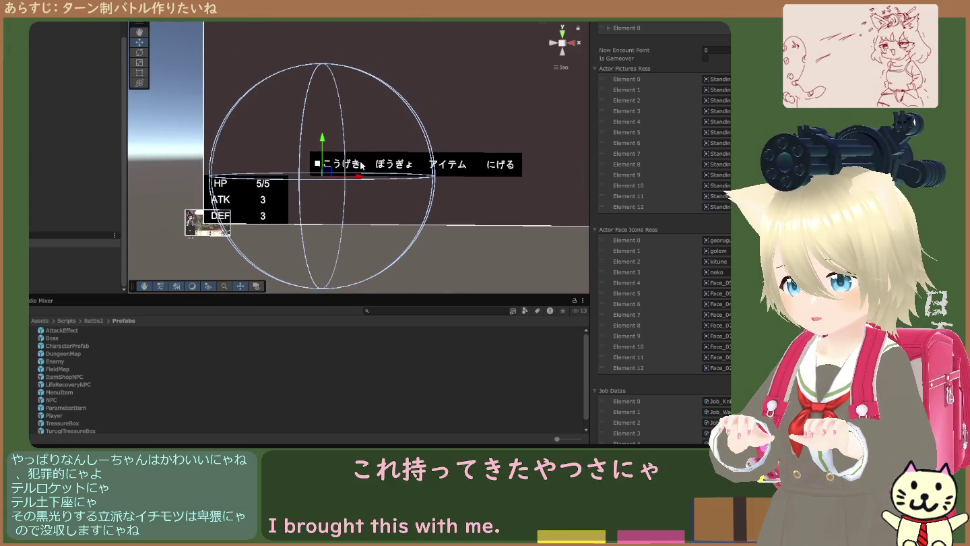
Select the ぼうぎょ menu item and inspect its BattleWindow callback
left_click(409, 168)
left_click(403, 165)
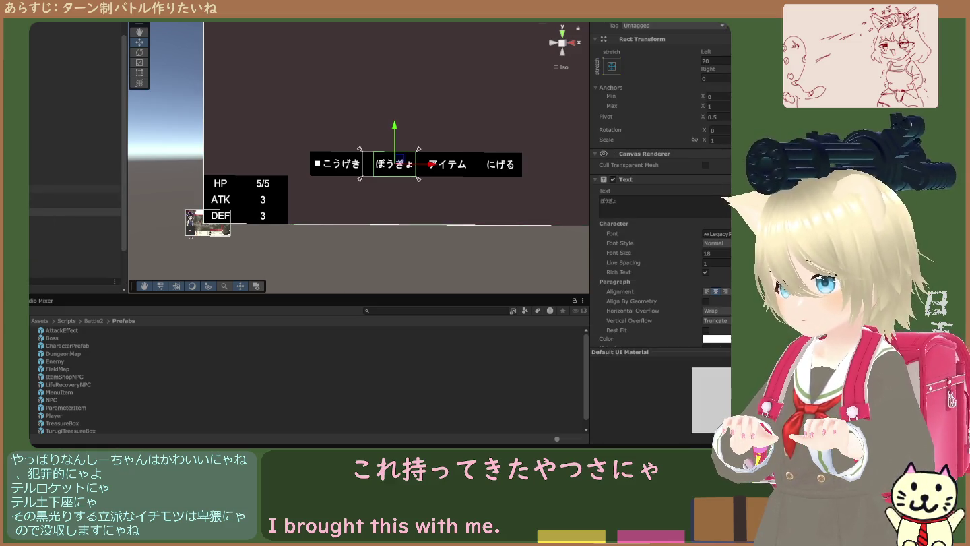
left_click(74, 197)
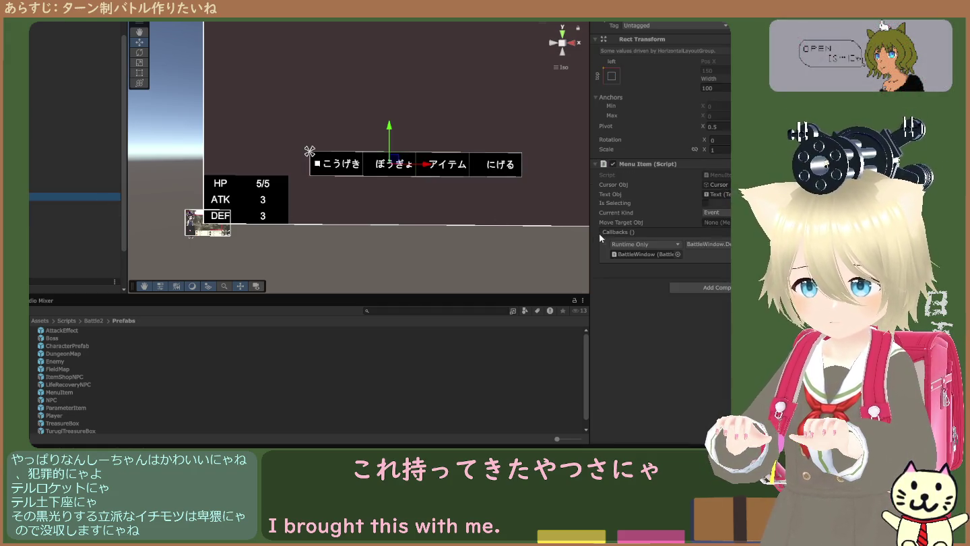
left_click(636, 252)
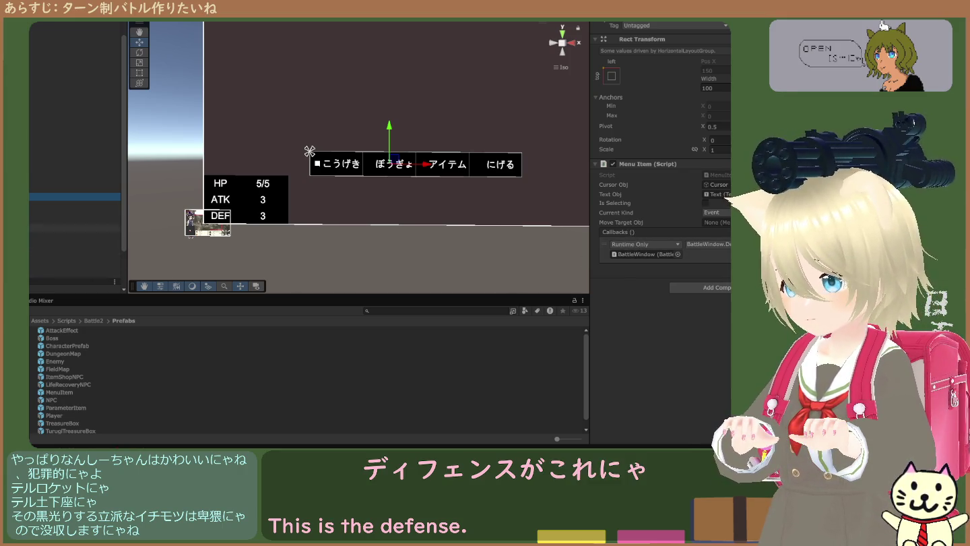
Compare MenuRoot with the BattleWindow canvas in the Hierarchy, ending on MainCommands
key("Up")
key("Up")
key("Up")
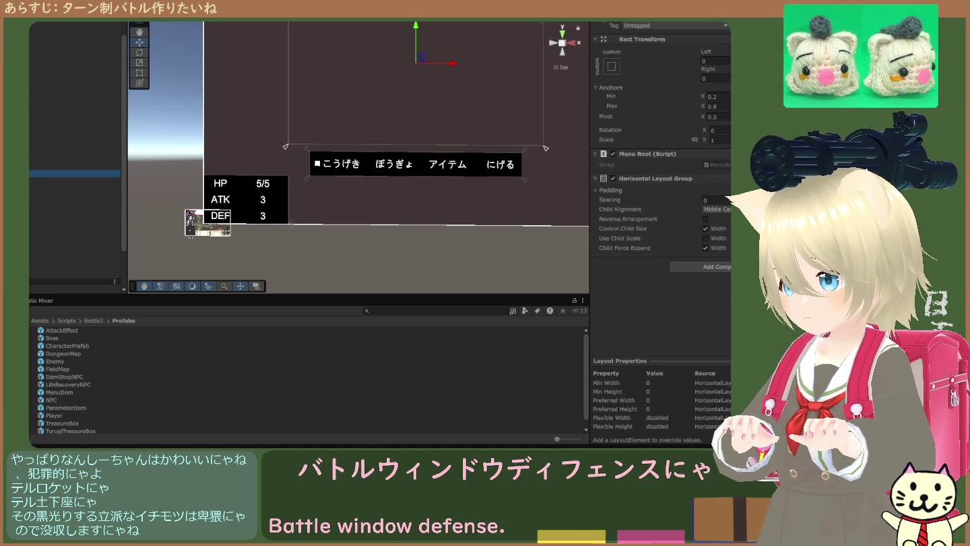
key("Up")
key("Down")
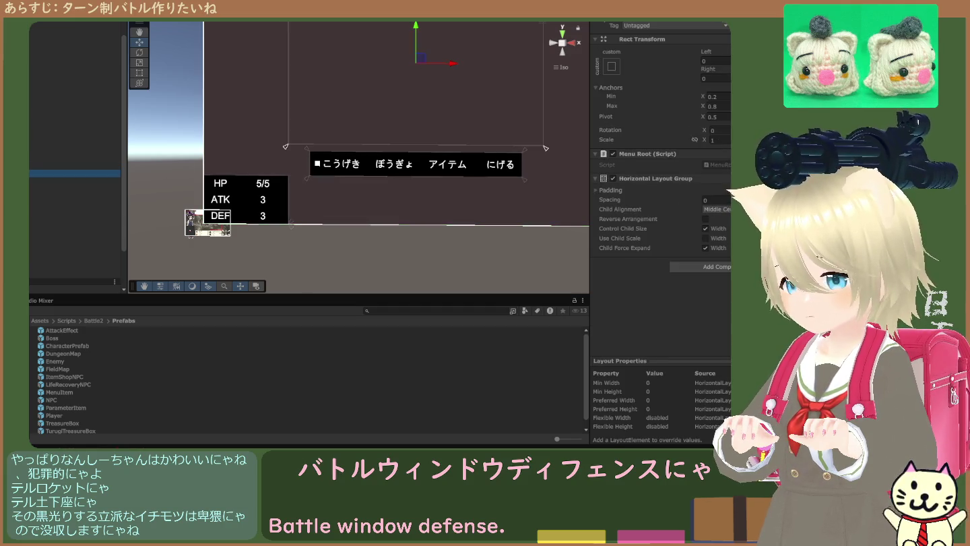
key("Up")
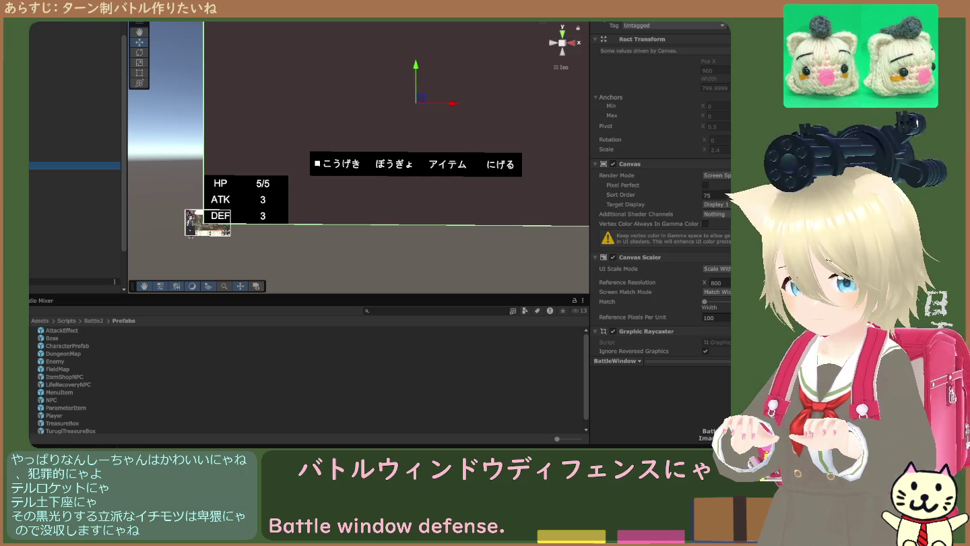
key("Down")
key("Down")
key("Up")
key("Down")
key("Up")
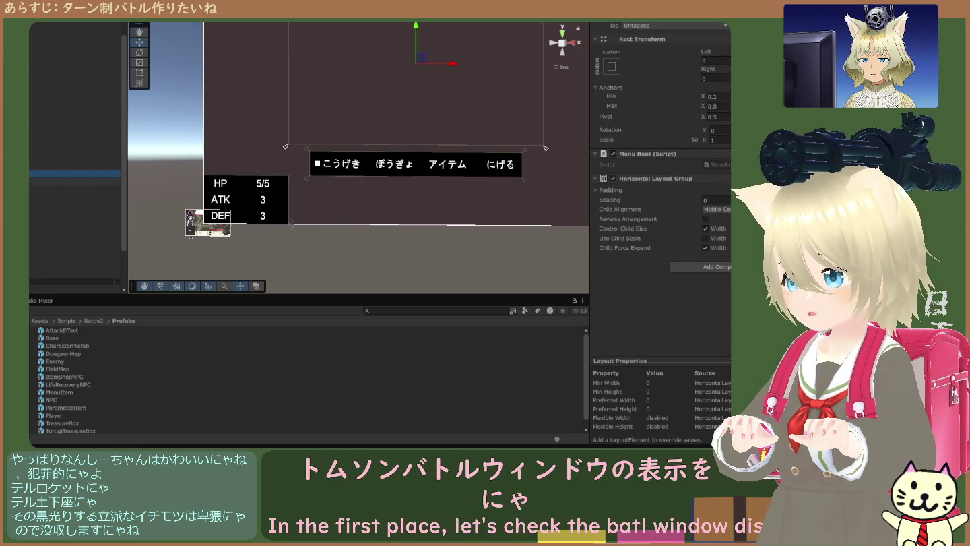
key("Down")
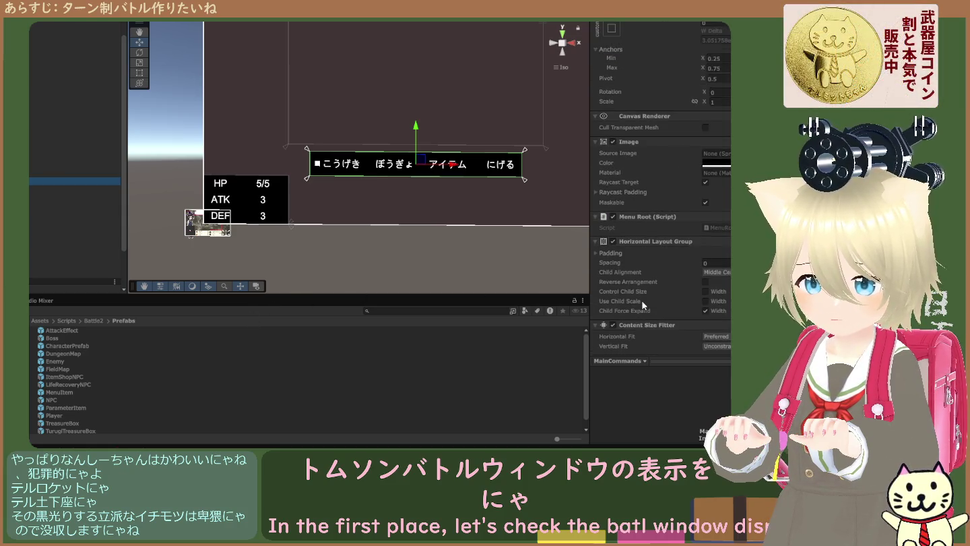
scroll(640, 300, "down", 3)
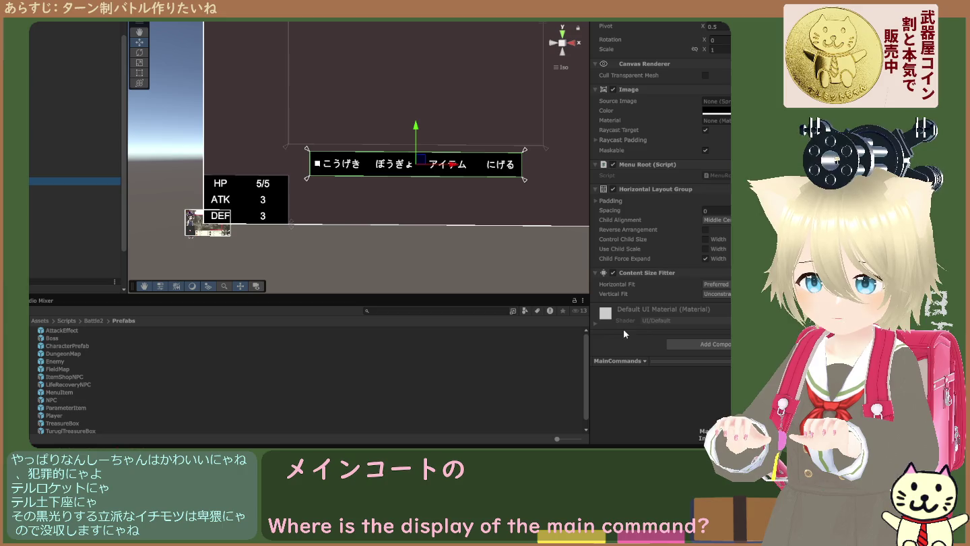
scroll(644, 321, "up", 3)
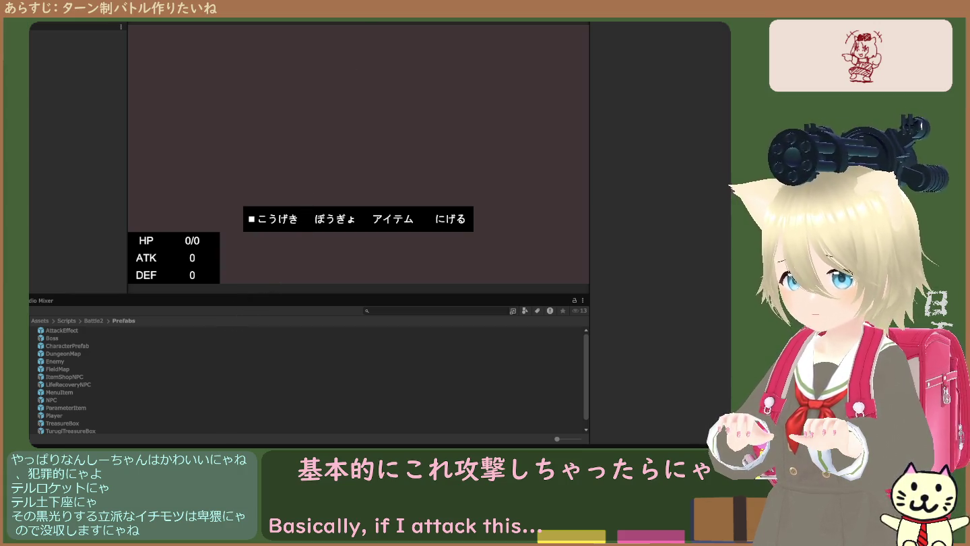
Exit Play mode to return to the Scene view with the 'New Text' canvas
key("ctrl+p")
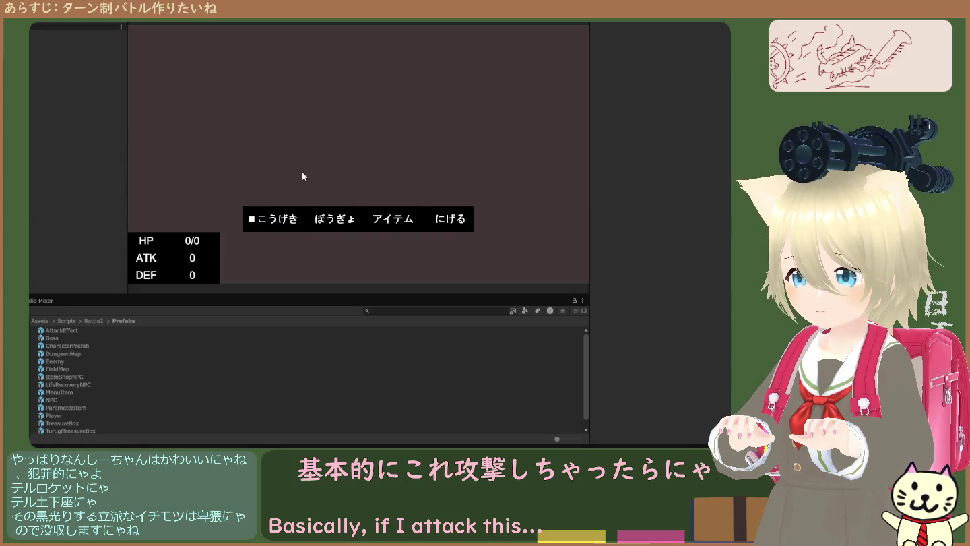
left_click(378, 31)
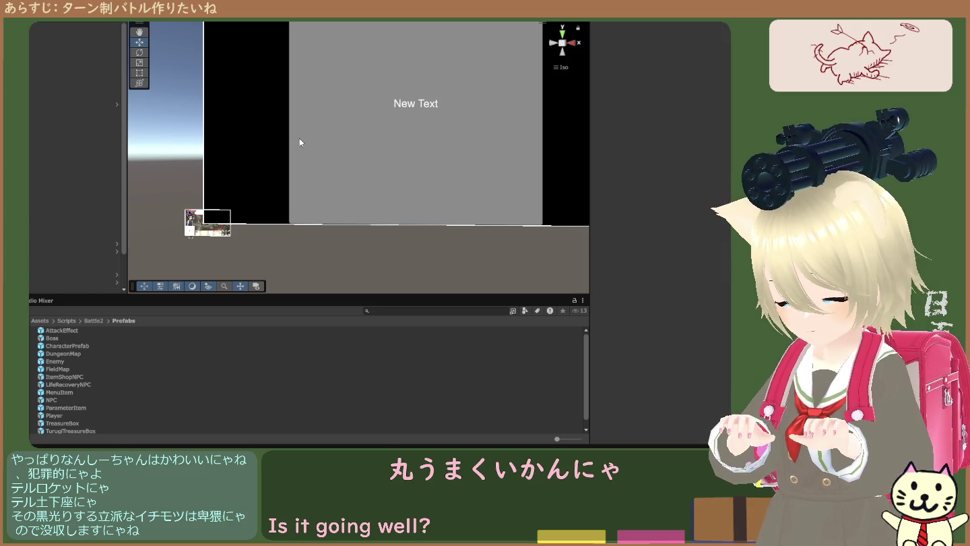
Select the NPC prefab, try Play, and review the DungeonManager compile errors in the Console
key("n")
key("ctrl+p")
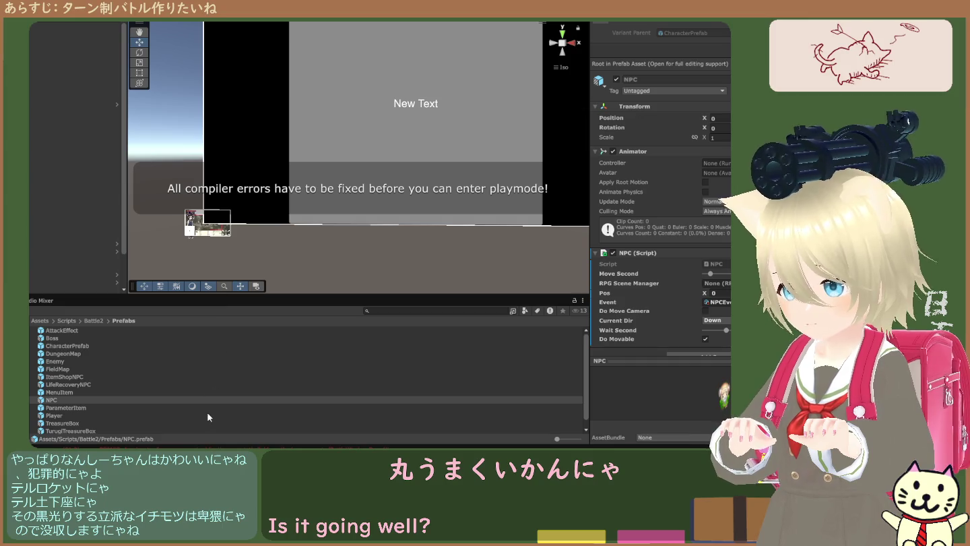
left_click(209, 446)
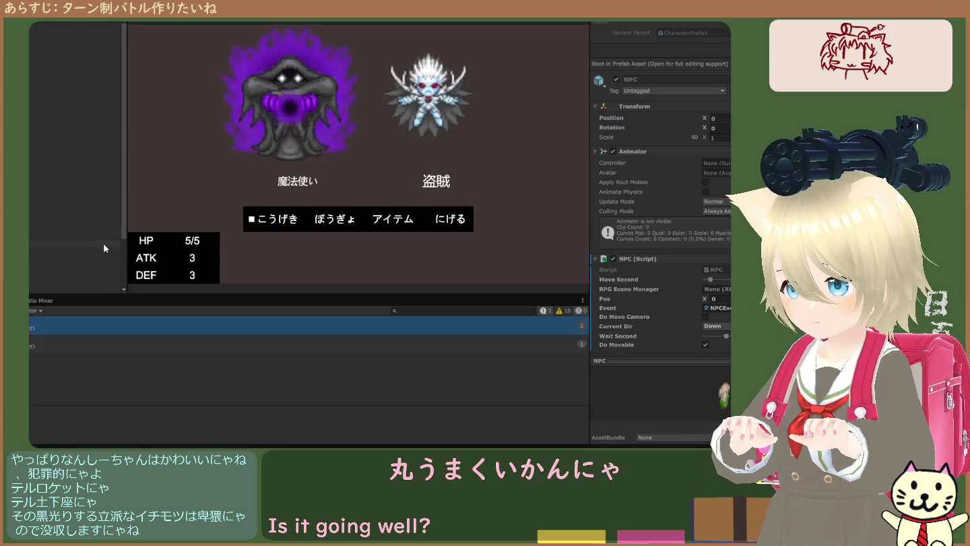
Attack 魔法使い to trigger BattleWindow.cs line 62's NullReferenceException, view its stack trace, and select BattleWindow
key("Return")
key("Return")
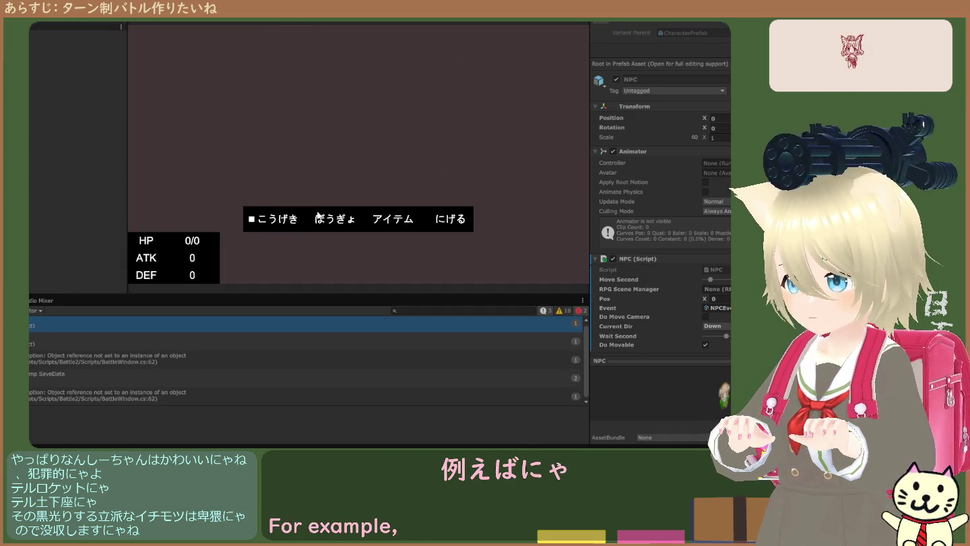
left_click(207, 362)
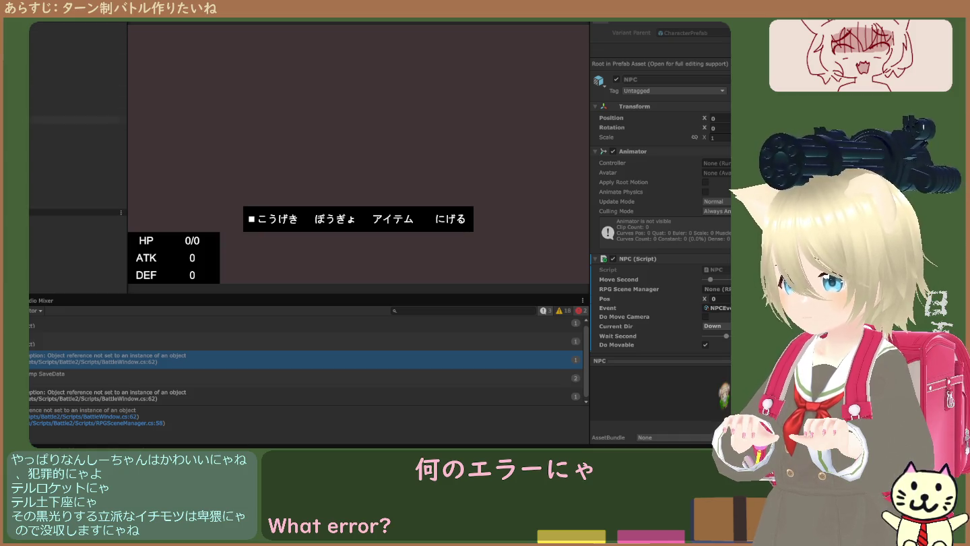
left_click(77, 181)
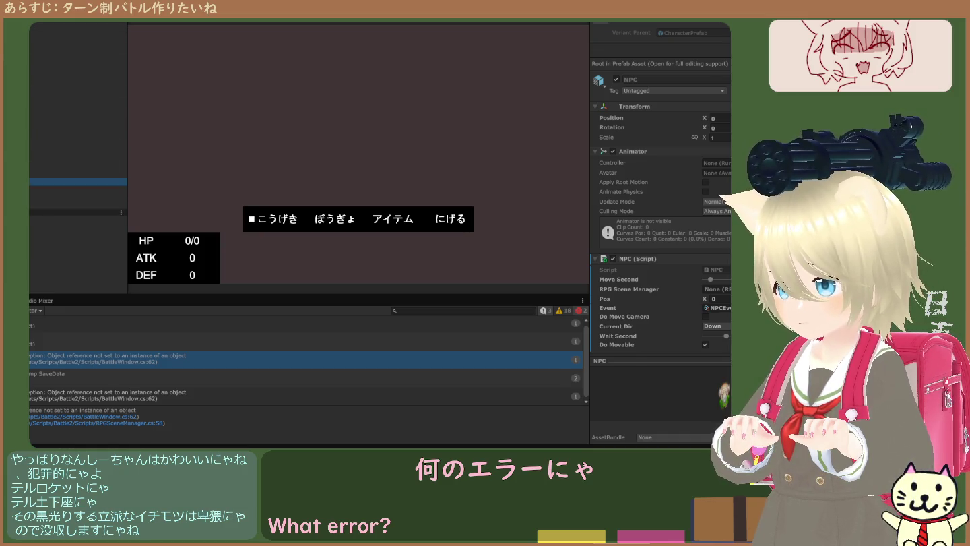
Confirm the Battle Window script's Use Encounter field reads None, then stop the game
scroll(675, 260, "down", 5)
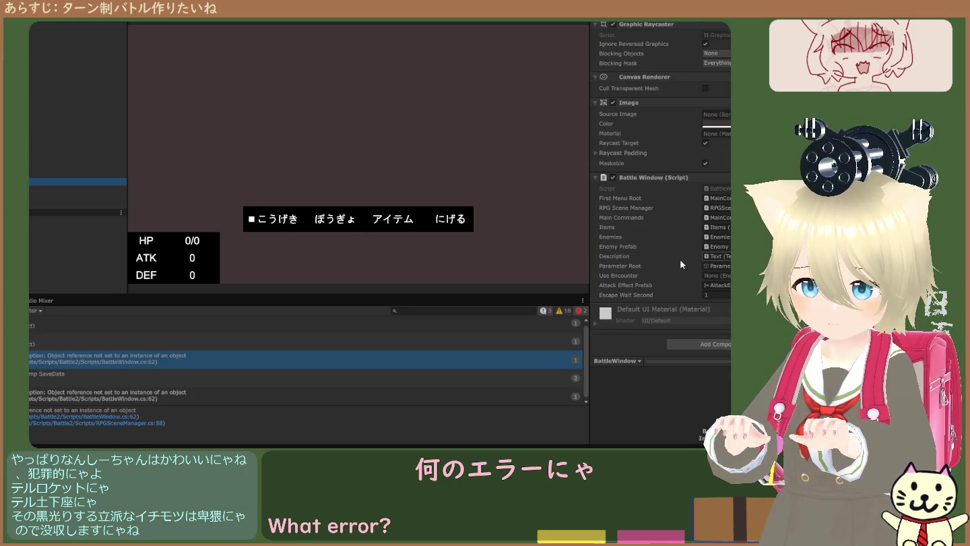
left_click(720, 276)
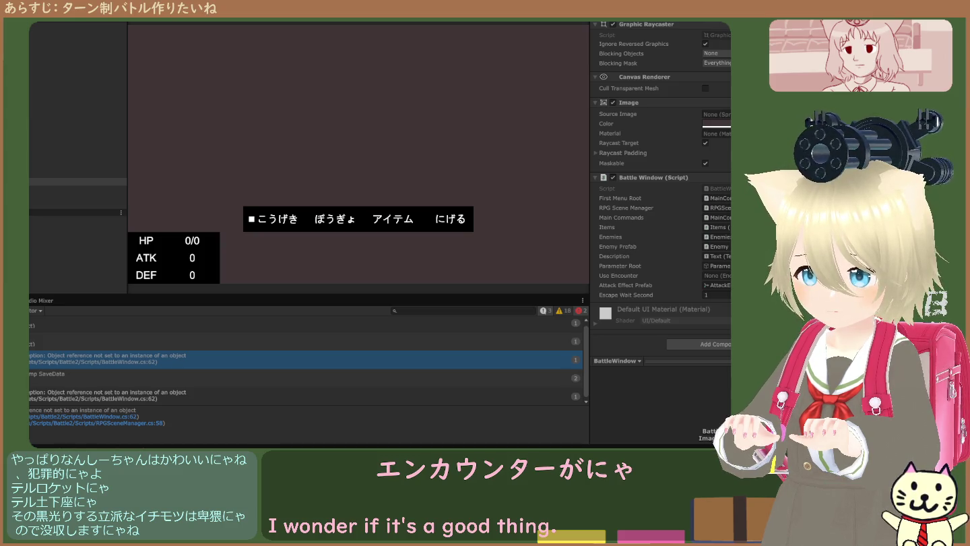
left_click(716, 275)
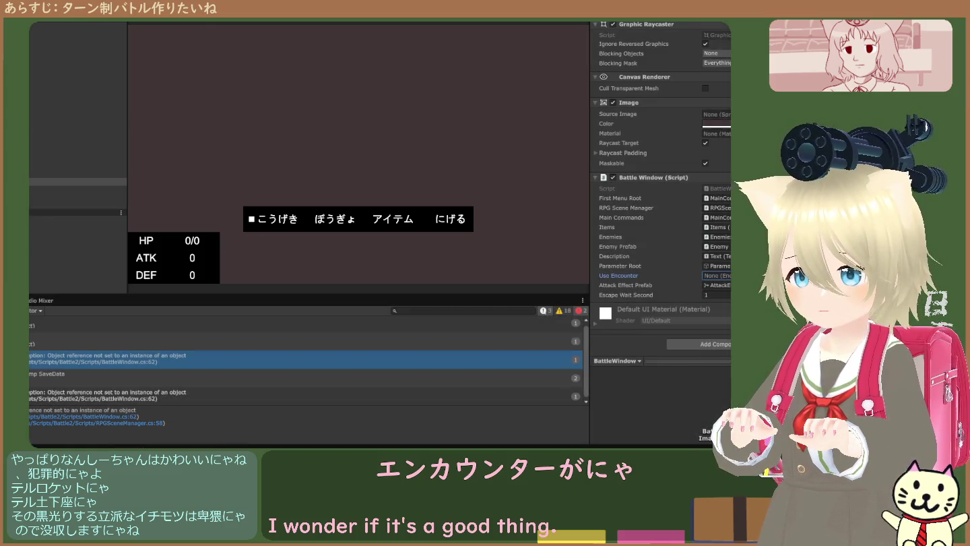
key("ctrl+p")
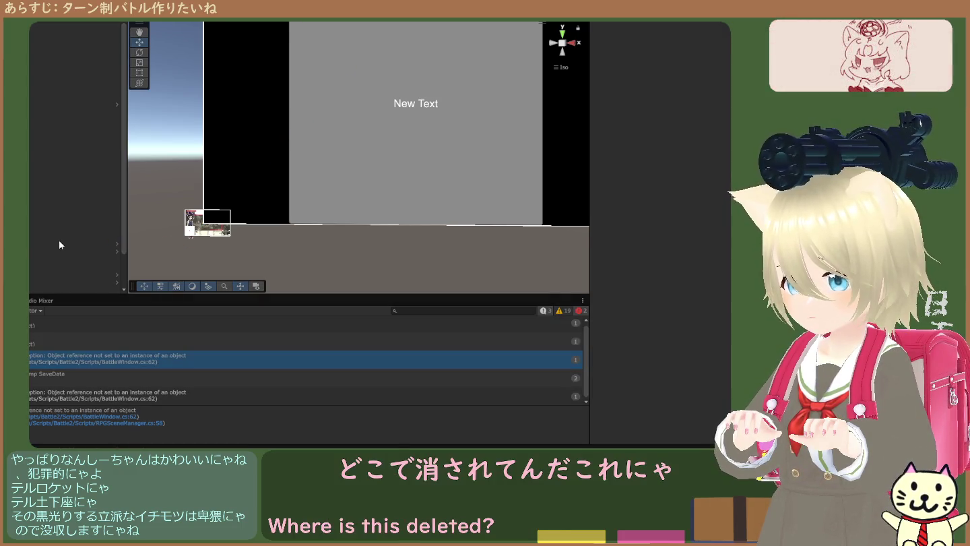
Run the game and inspect the null-reference error alongside the BattleWindow object
key("ctrl+p")
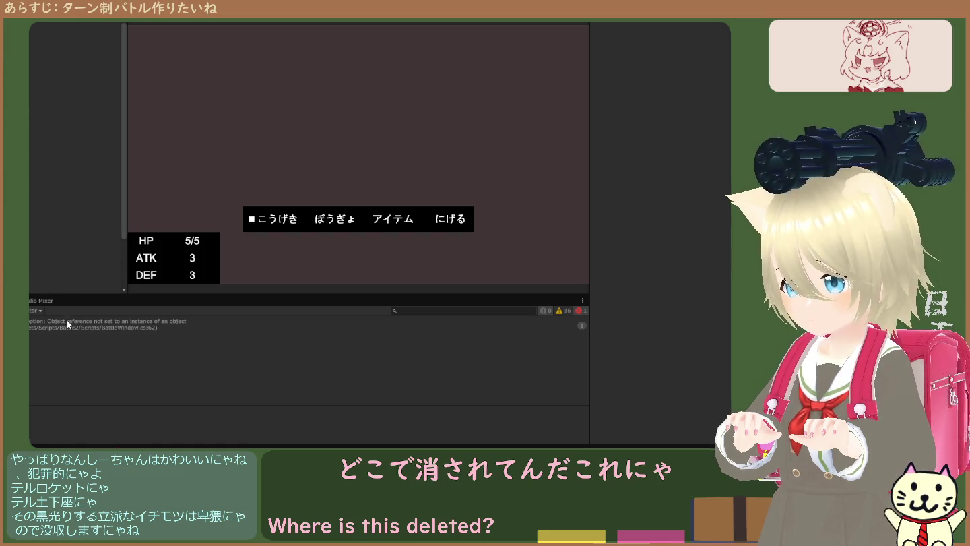
left_click(67, 323)
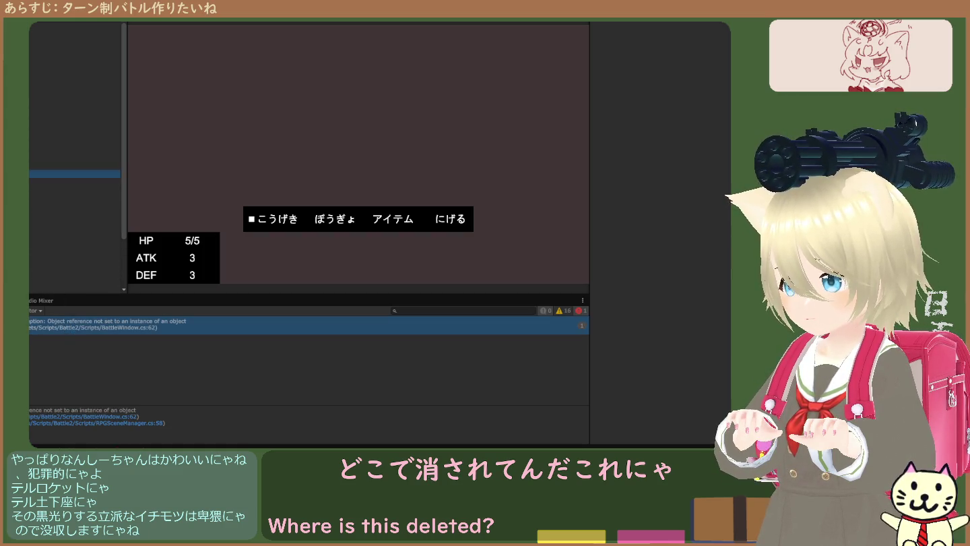
left_click(30, 181)
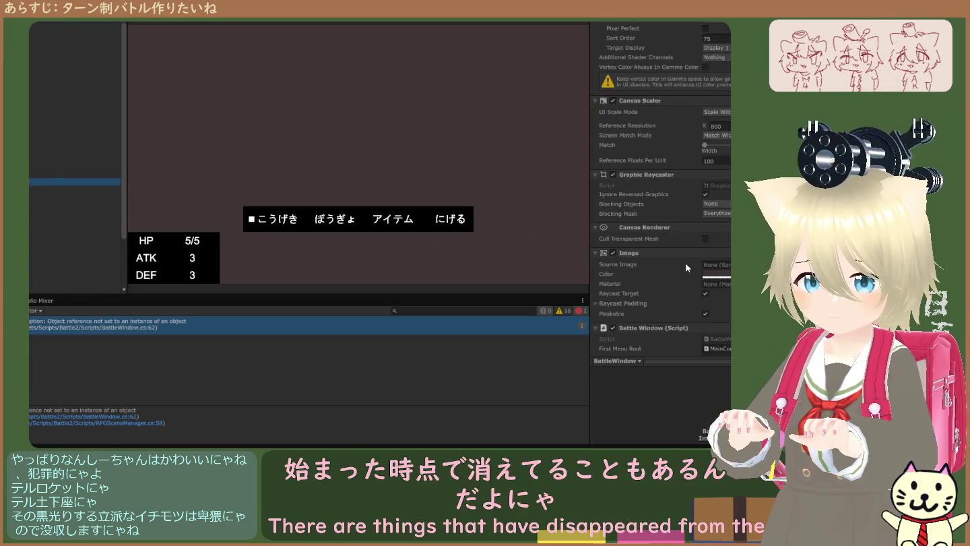
scroll(685, 263, "down", 5)
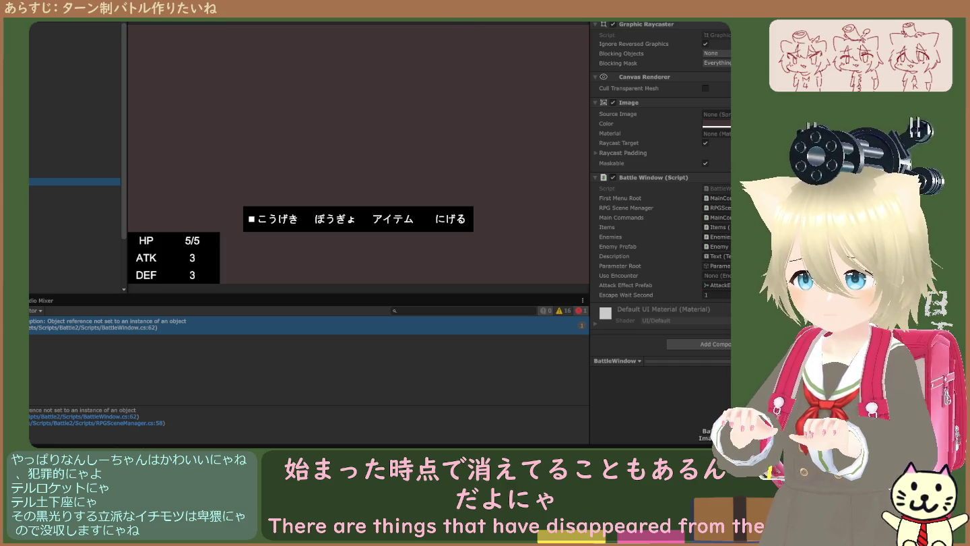
Rerun the game, view the error's stack trace, and select the ぼうぎょ text object
key("ctrl+p")
key("ctrl+p")
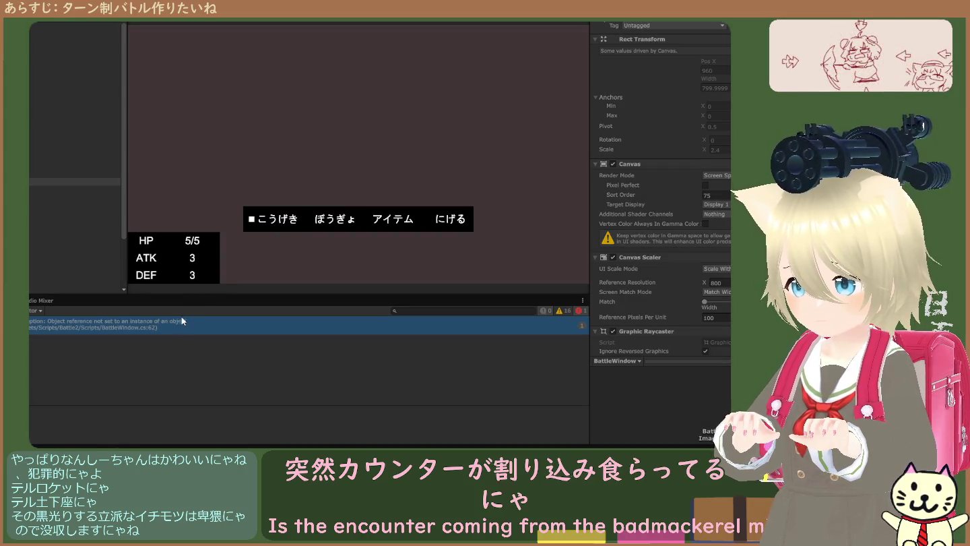
left_click(180, 323)
left_click(75, 228)
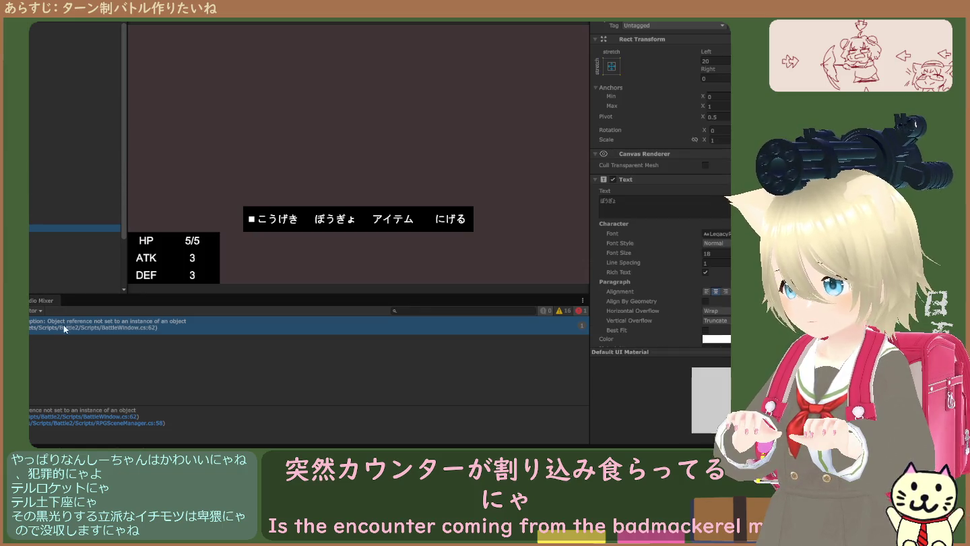
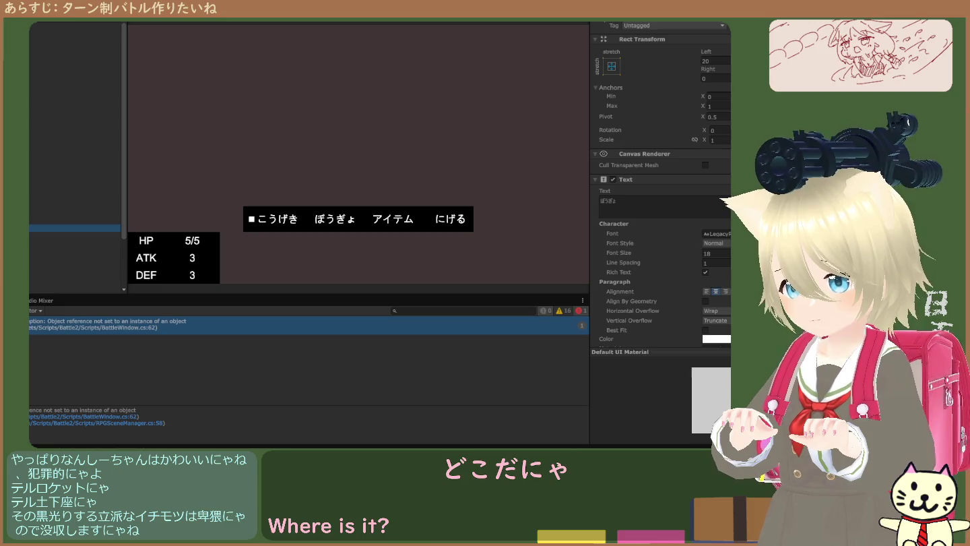
Restart the game, show the NullReference error's stack trace in the Console, then stop play
key("ctrl+p")
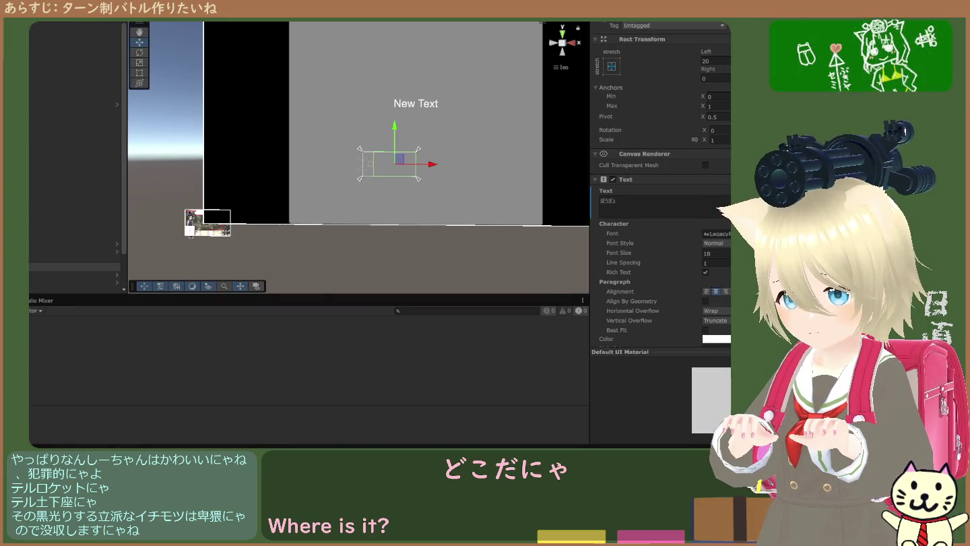
key("ctrl+p")
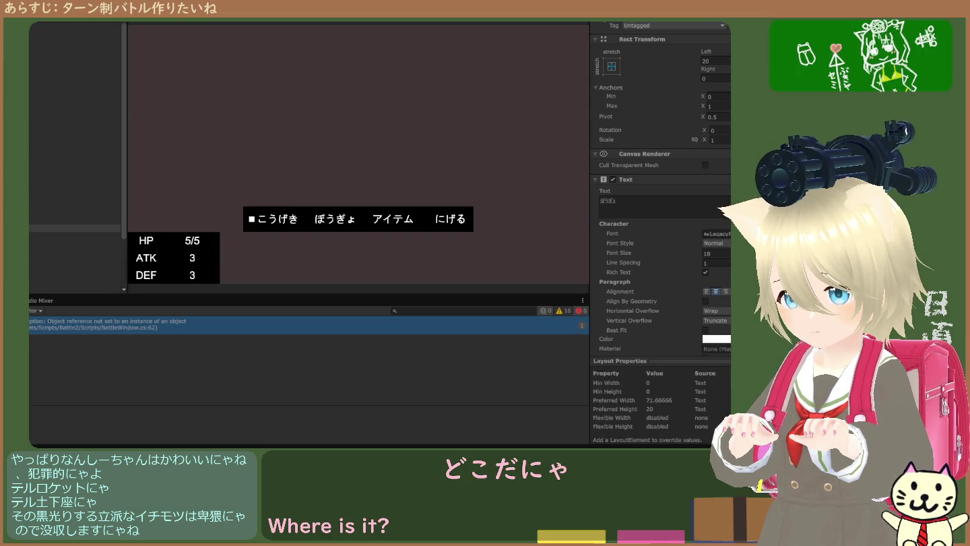
left_click(174, 331)
key("ctrl+p")
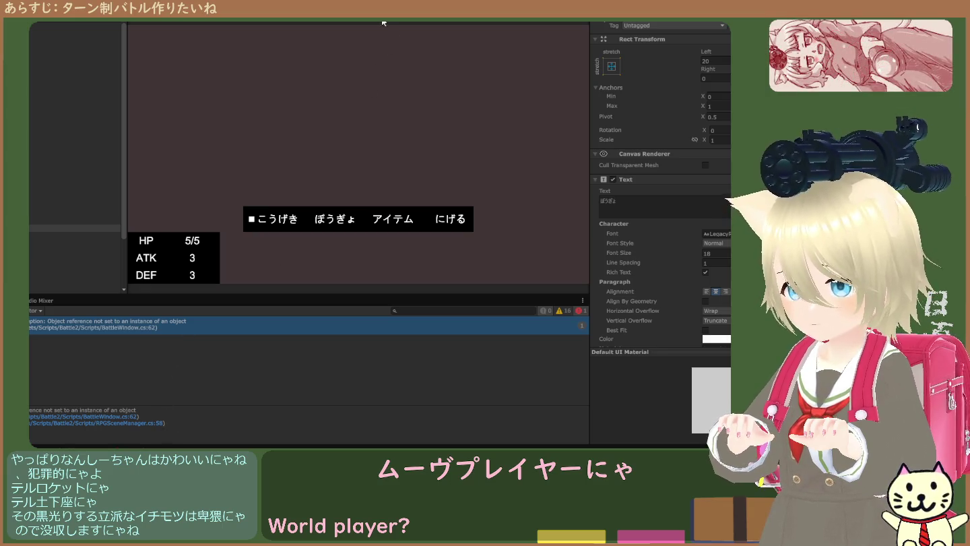
Stop play and check the Use Encounter reference on BattleWindow's Battle Window (Script) component
key("ctrl+p")
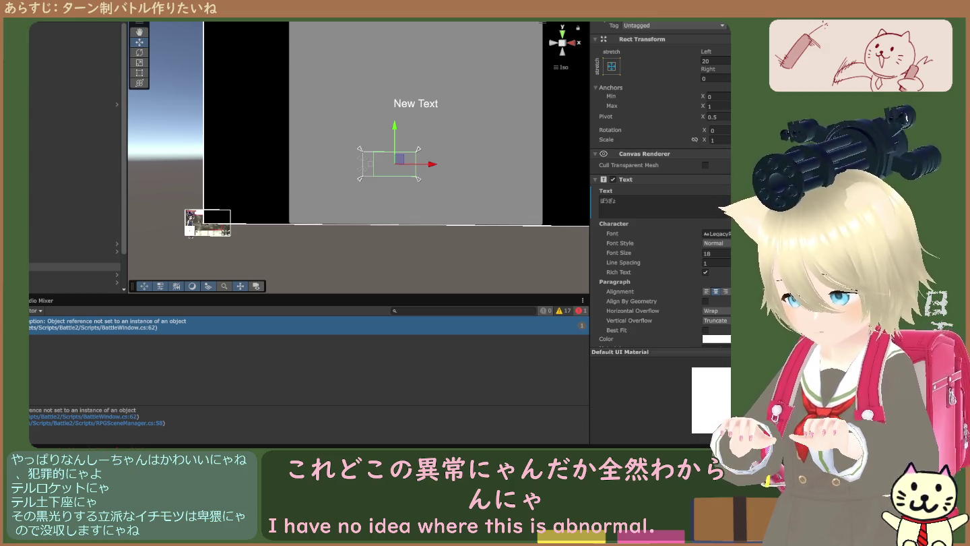
left_click(101, 213)
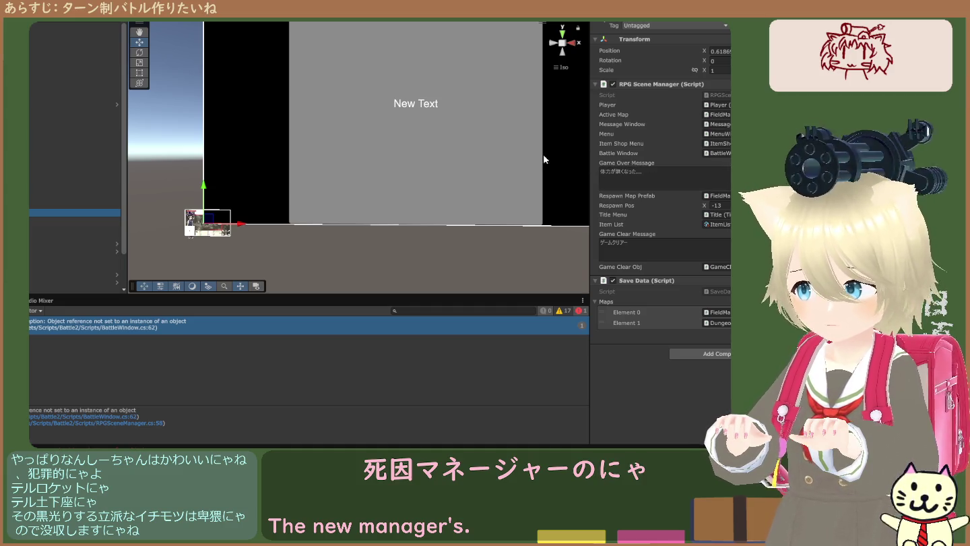
left_click(61, 219)
scroll(640, 165, "down", 10)
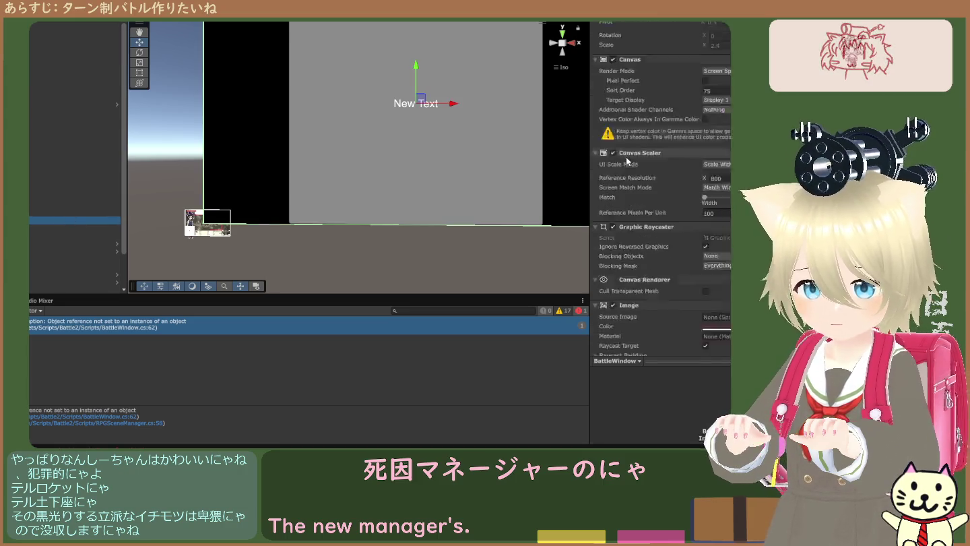
left_click(730, 295)
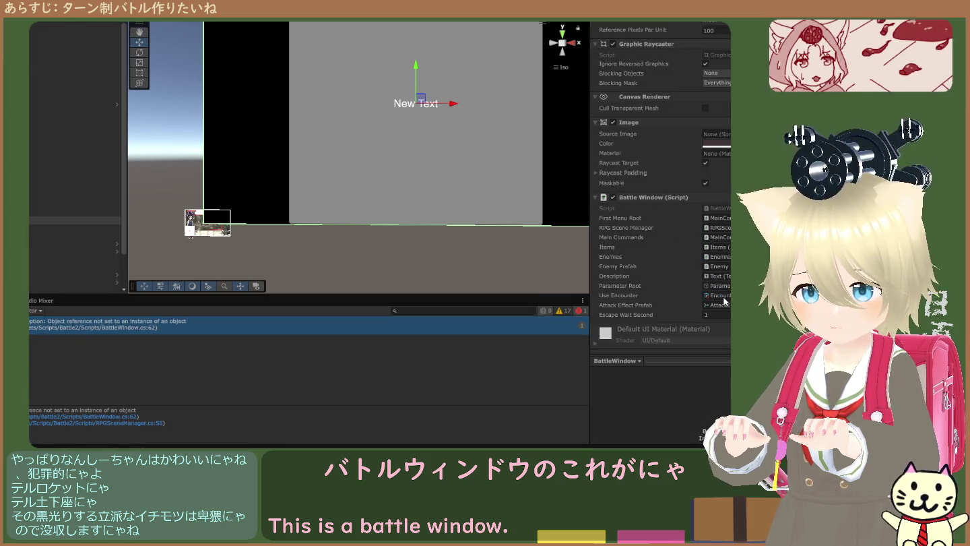
scroll(728, 300, "down", 5)
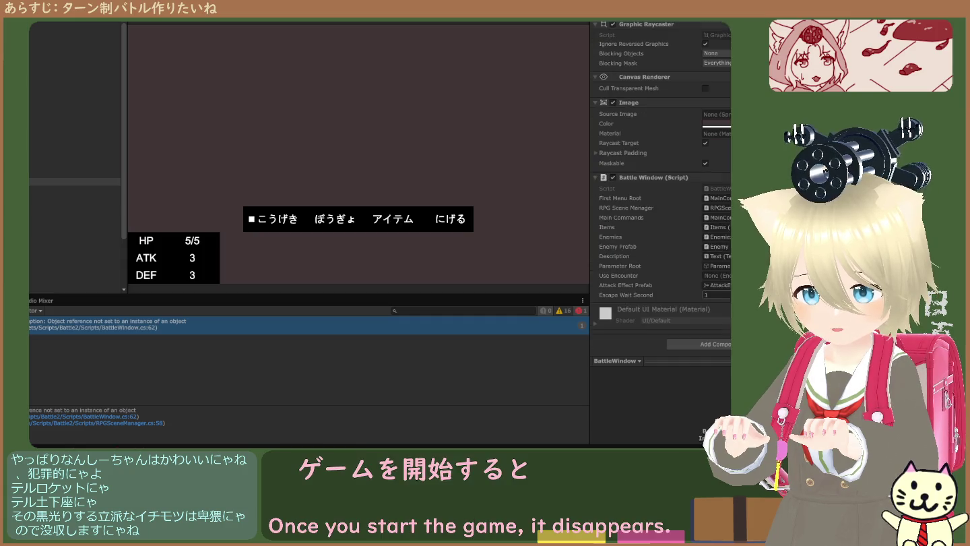
left_click(728, 275)
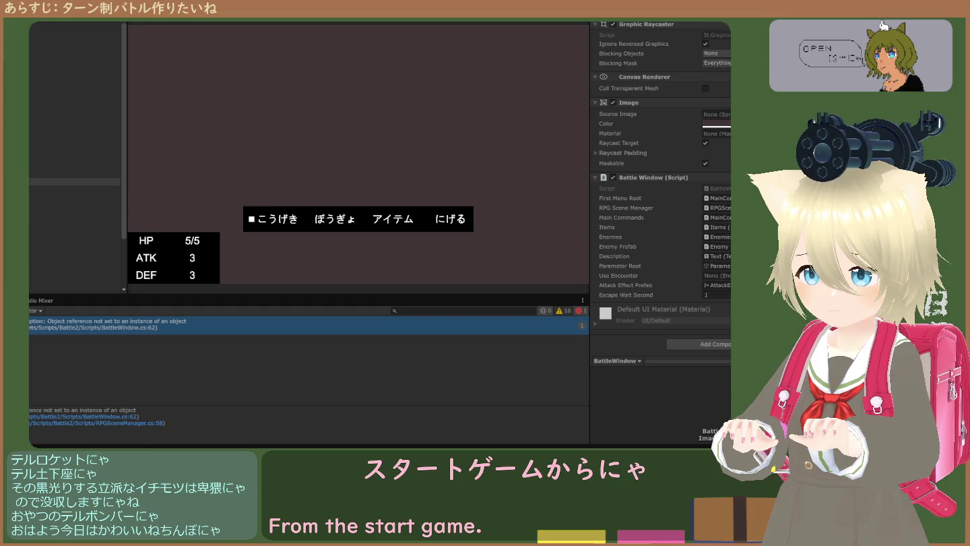
Check the BattleWindow's Use Encounter reference during the running battle
left_click(714, 276)
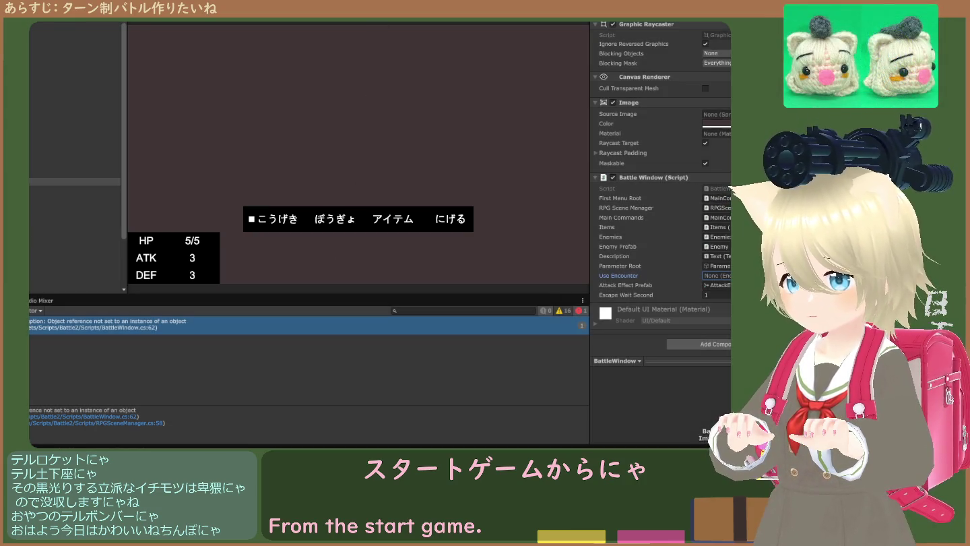
Restart the game and show the NullReferenceException's full stack trace in the Console
key("ctrl+p")
key("ctrl+p")
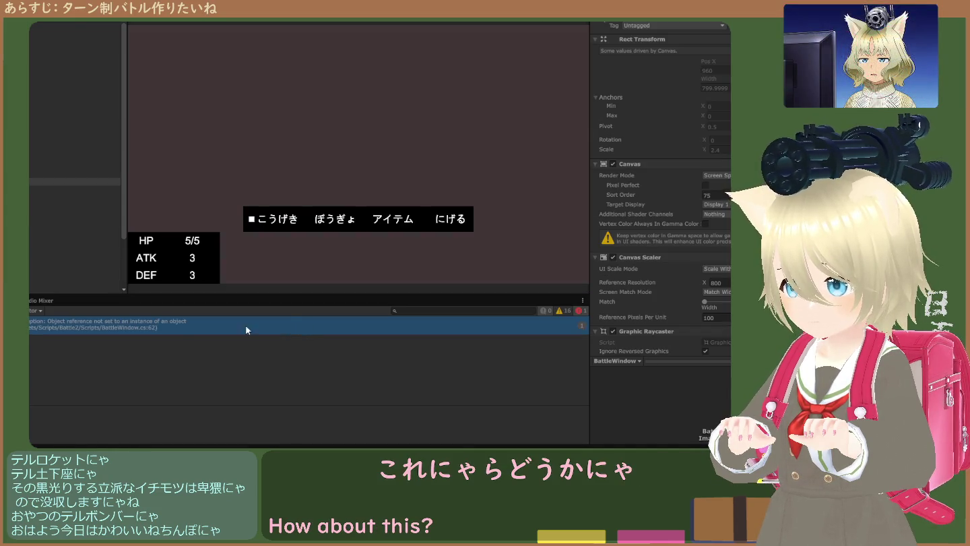
left_click(187, 322)
scroll(677, 283, "down", 5)
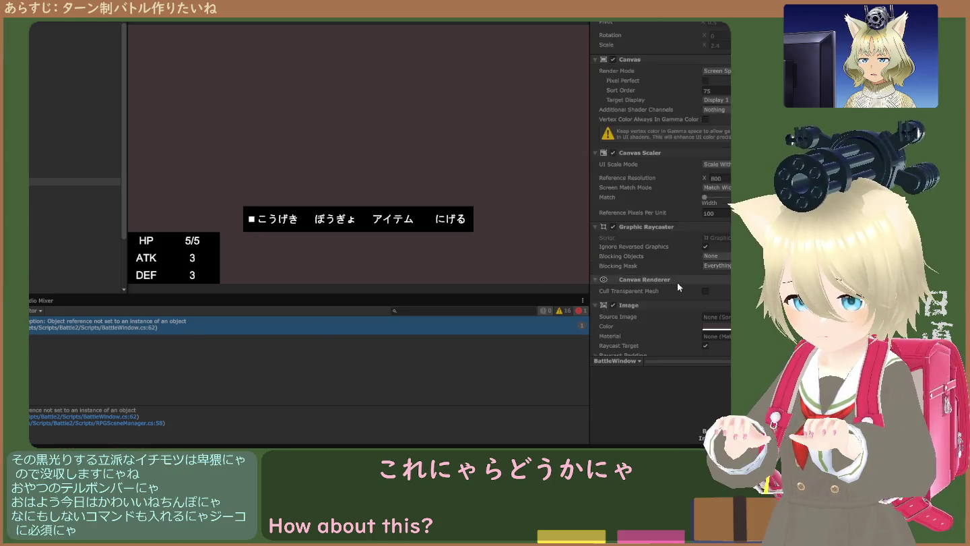
scroll(679, 285, "down", 3)
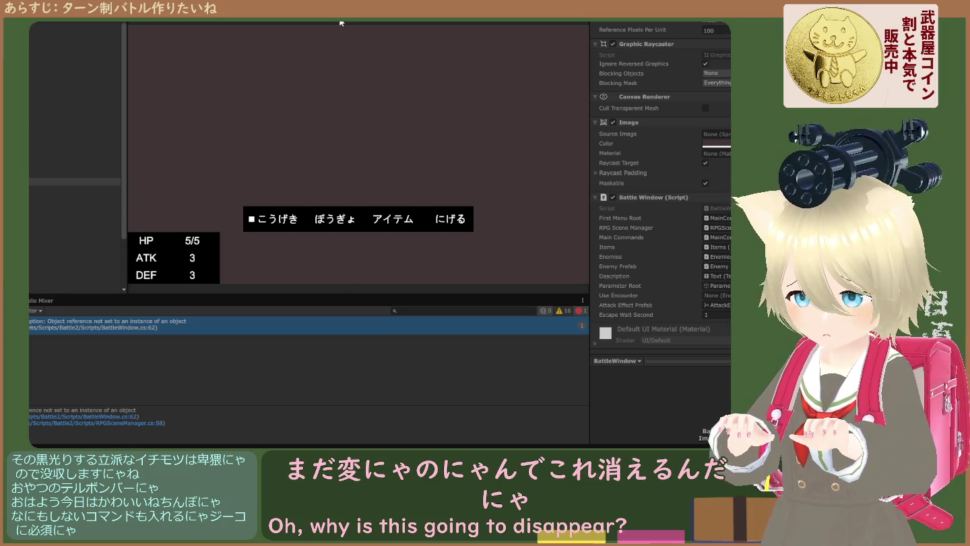
Run the battle scene once more, review the log, then stop play
key("ctrl+p")
scroll(688, 193, "down", 1)
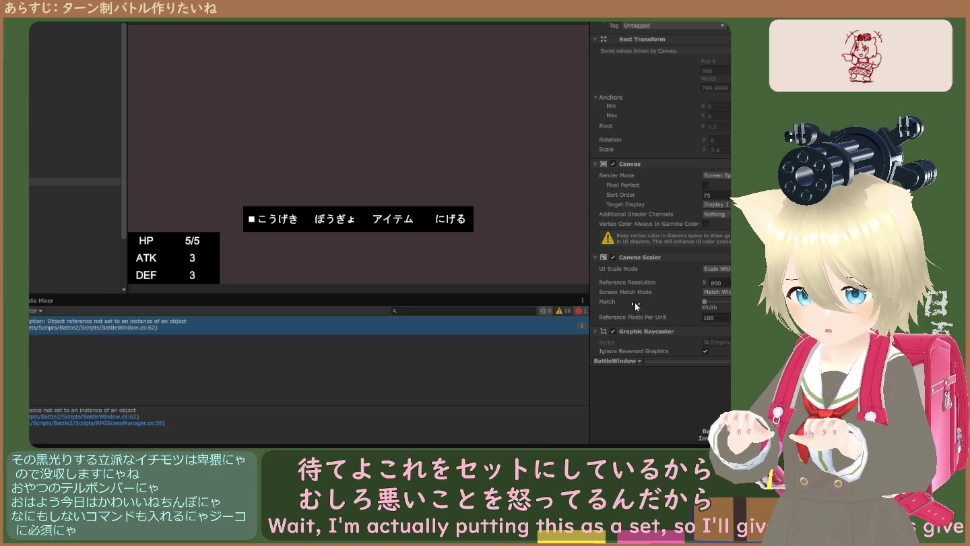
scroll(664, 289, "down", 10)
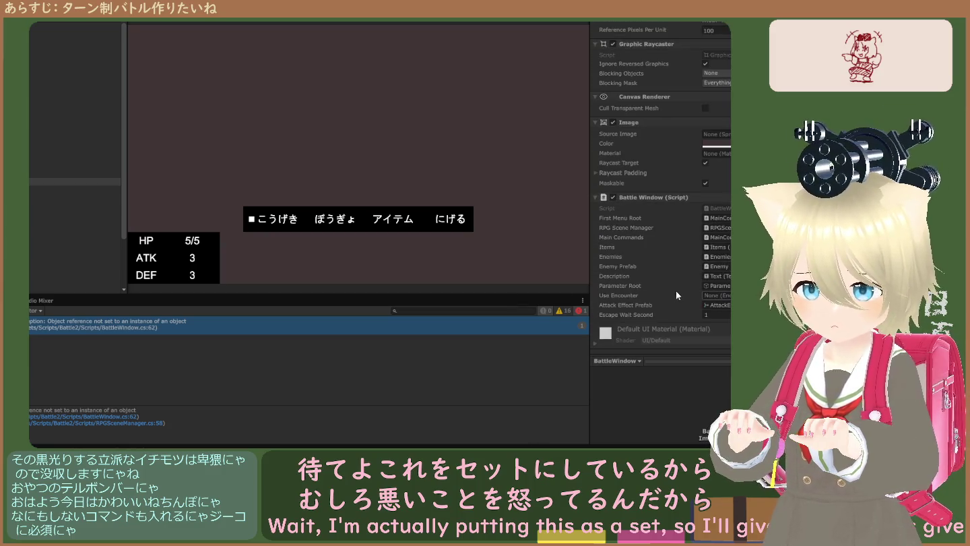
key("ctrl+p")
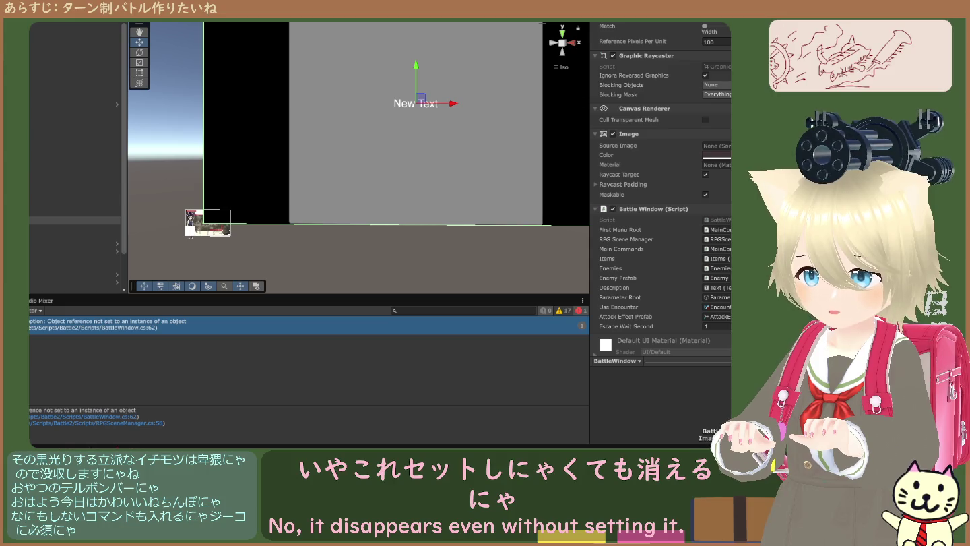
Scroll the view while the battle with 魔法使い and 盗賊 is running
scroll(660, 189, "down", 2)
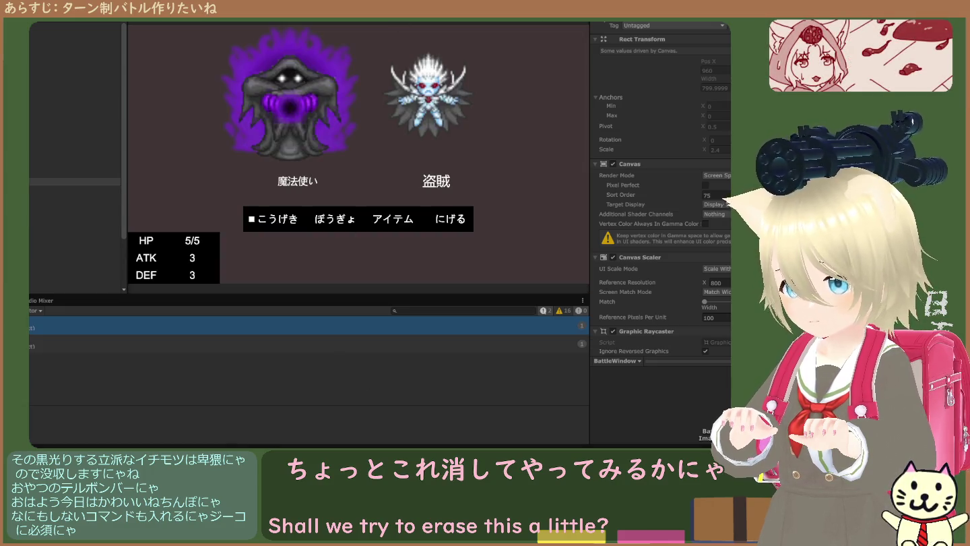
Stop the battle scene to edit, then relaunch it
key("ctrl+p")
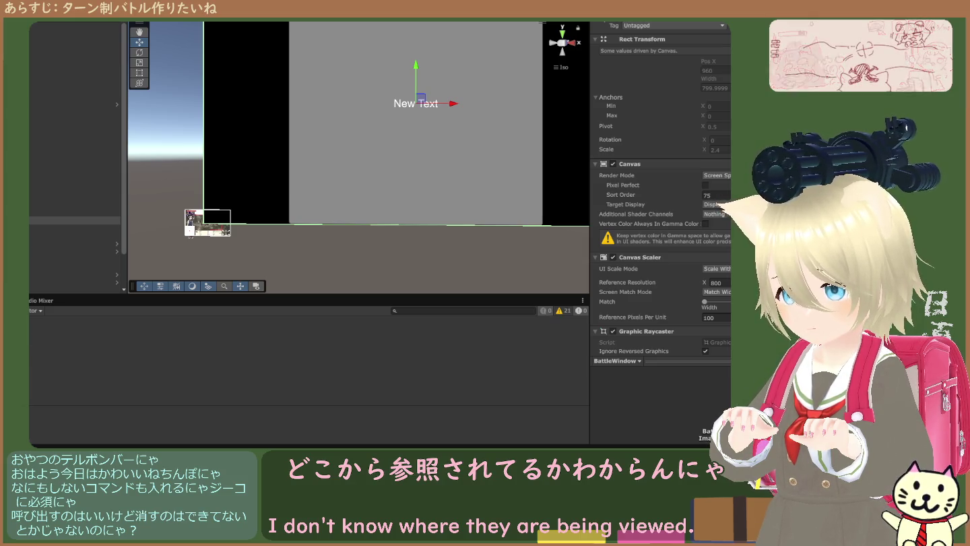
key("ctrl+p")
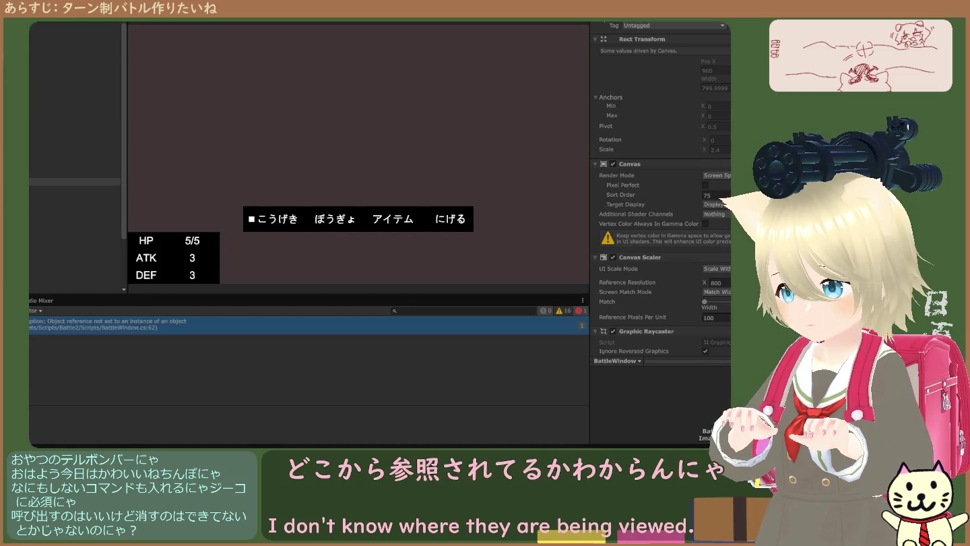
Scroll the Inspector to the Battle Window (Script) component, then stop the battle
scroll(721, 276, "down", 8)
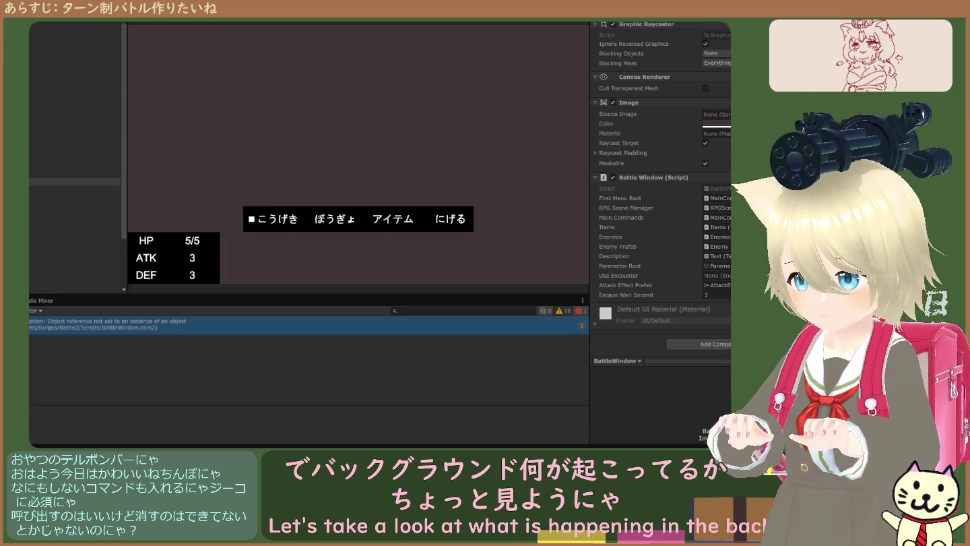
key("ctrl+p")
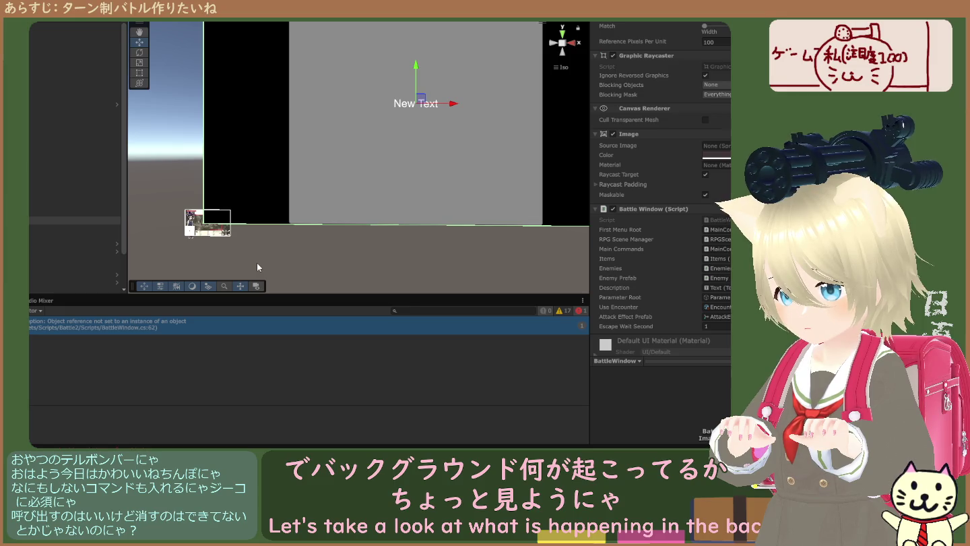
Briefly rerun and stop the battle test, then scroll down the Inspector
key("ctrl+p")
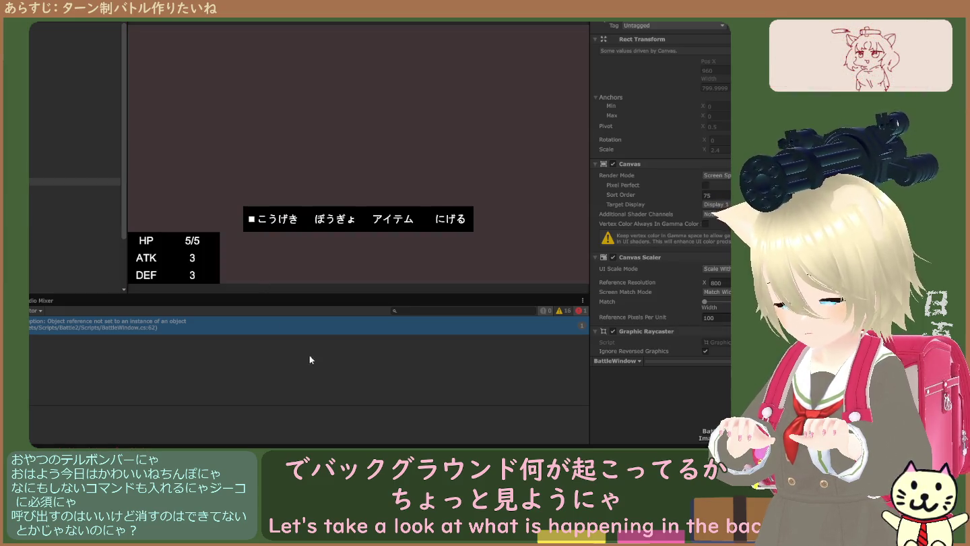
key("ctrl+p")
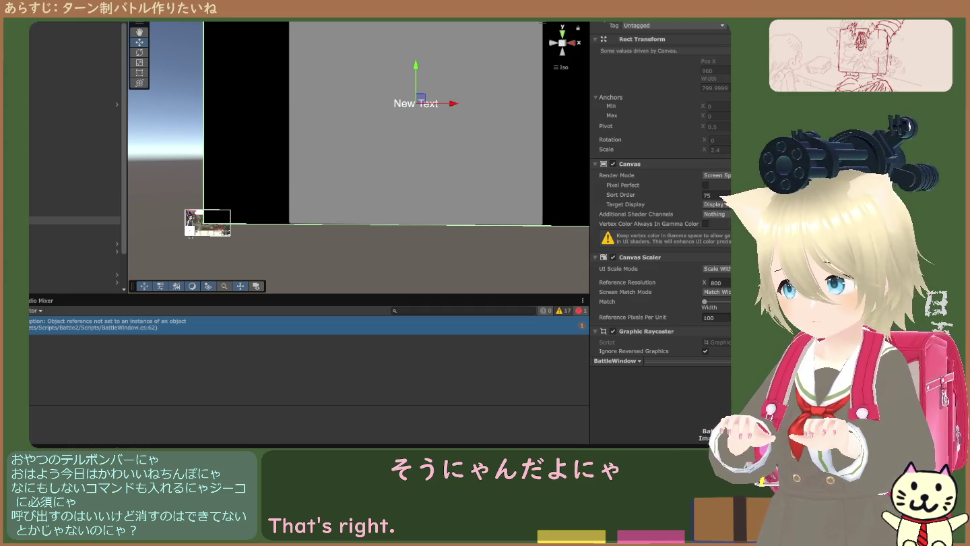
scroll(660, 202, "down", 8)
Check which Encounter object the BattleWindow's Use Encounter field references
left_click(724, 279)
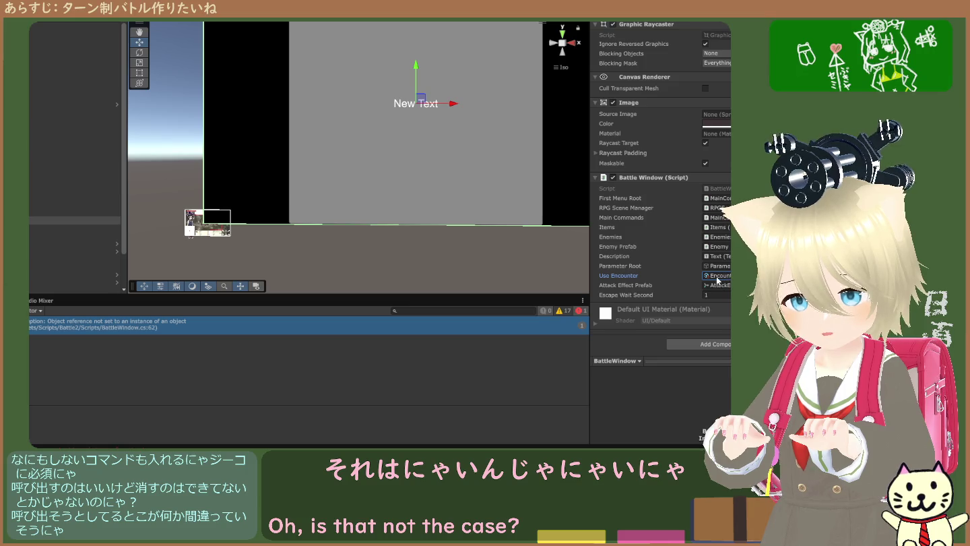
Switch to the Project folders and inspect the Boss and Enemy prefabs
double_click(718, 276)
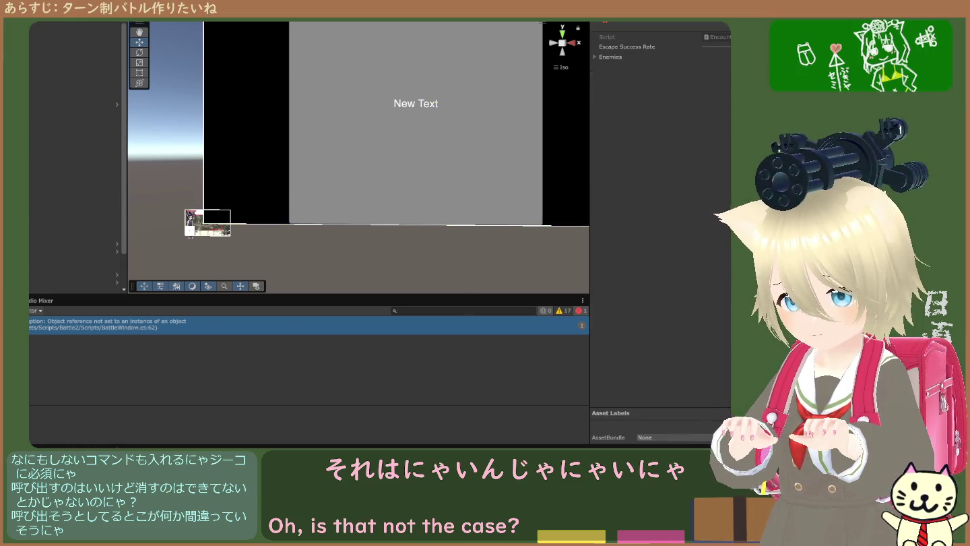
left_click(30, 300)
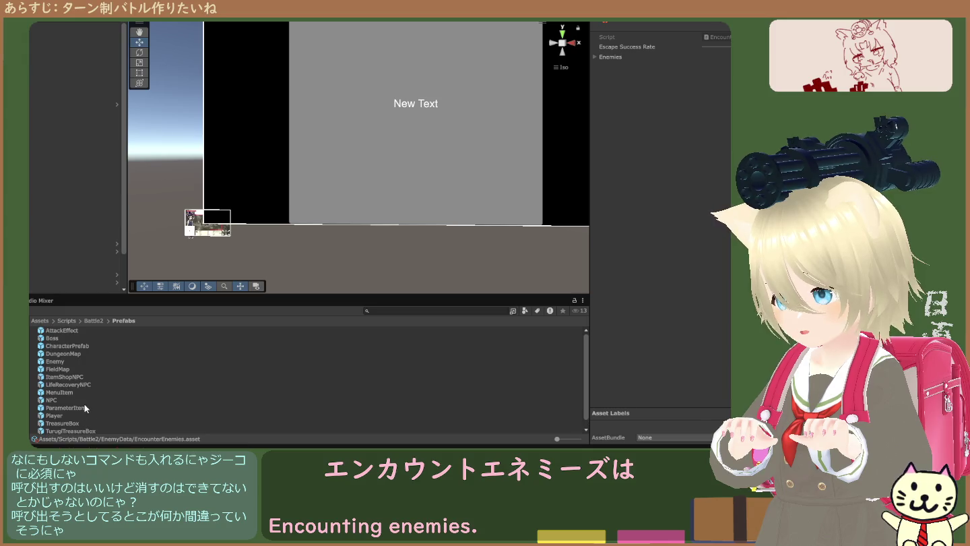
left_click(76, 339)
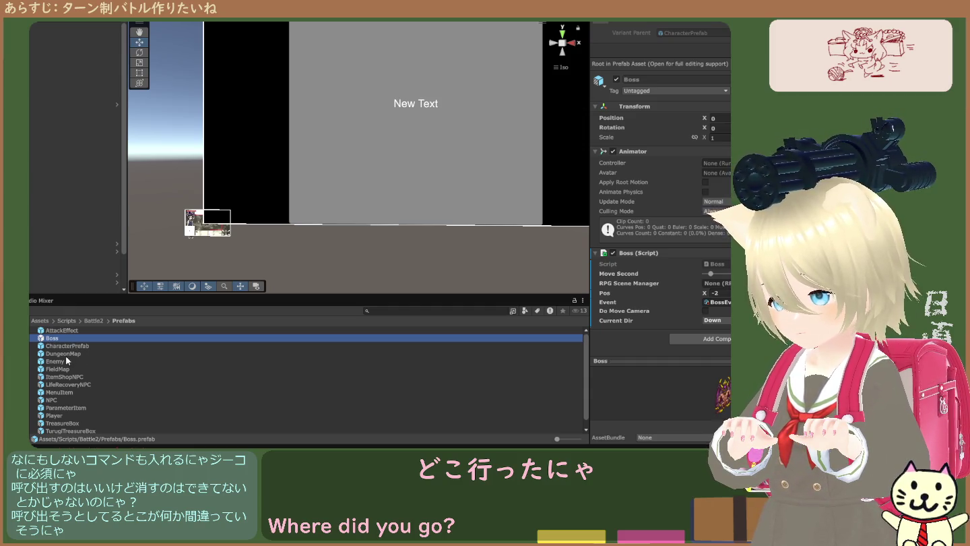
left_click(66, 360)
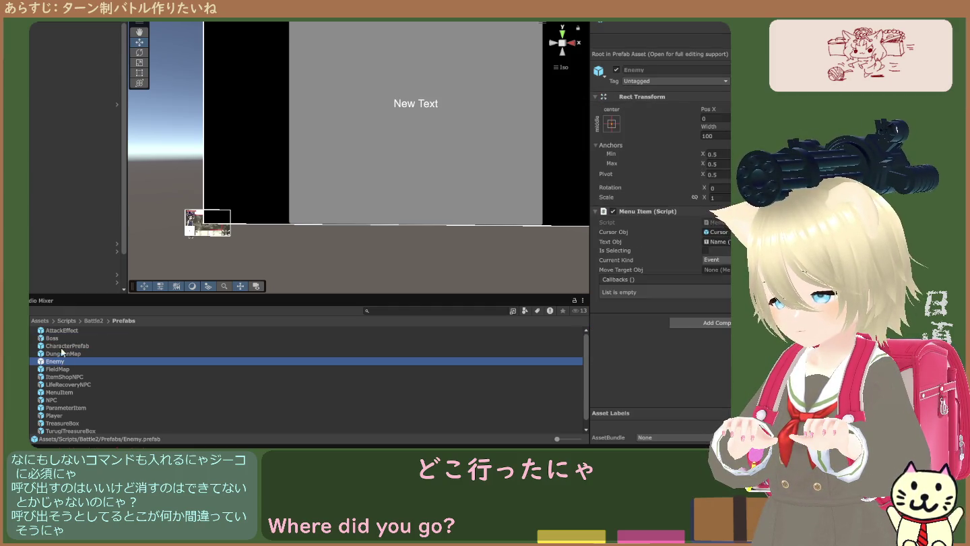
Reselect BattleWindow and ping the EncounterEnemies asset from its Use Encounter field
left_click(71, 221)
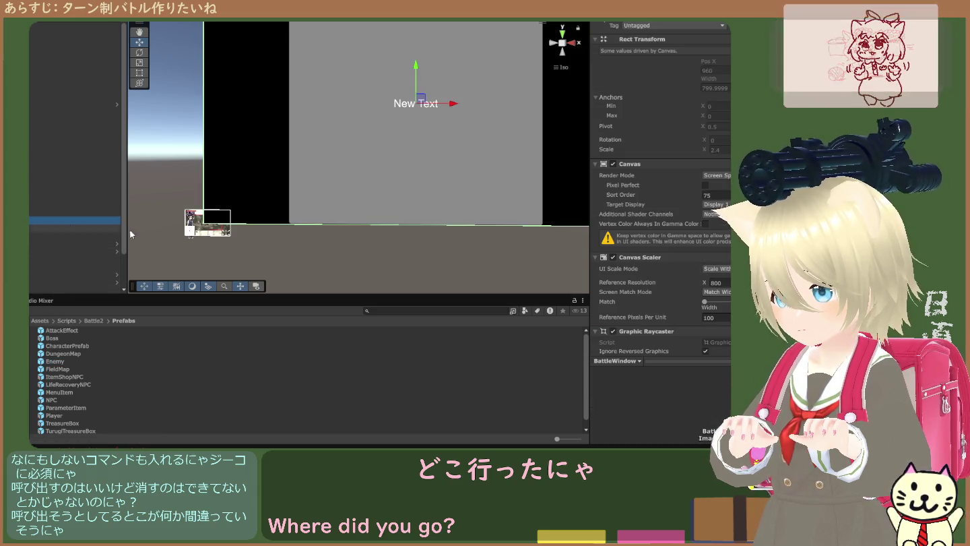
scroll(660, 270, "down", 10)
left_click(714, 276)
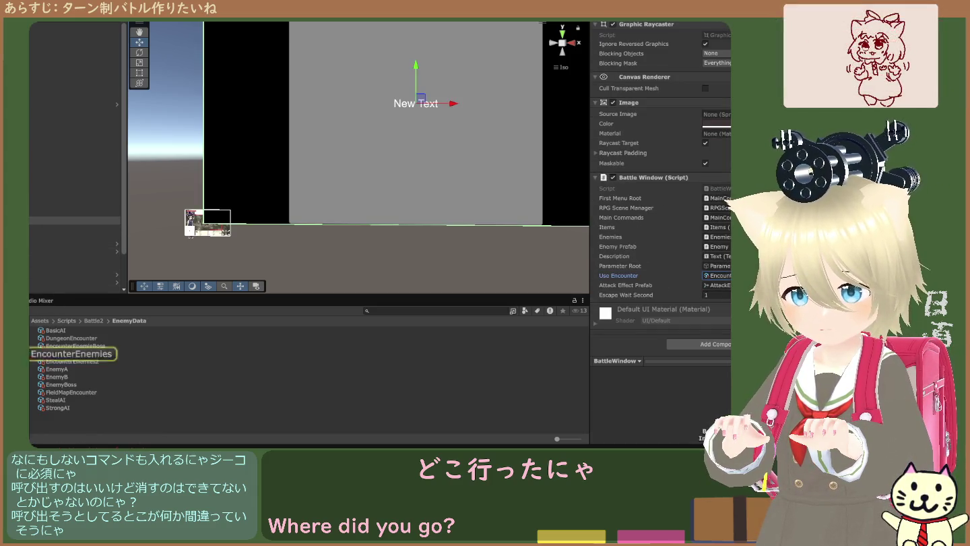
View EncounterEnemies' Enemies list (Element 0 and Element 1), then select the RPG Scene Manager object
left_click(72, 355)
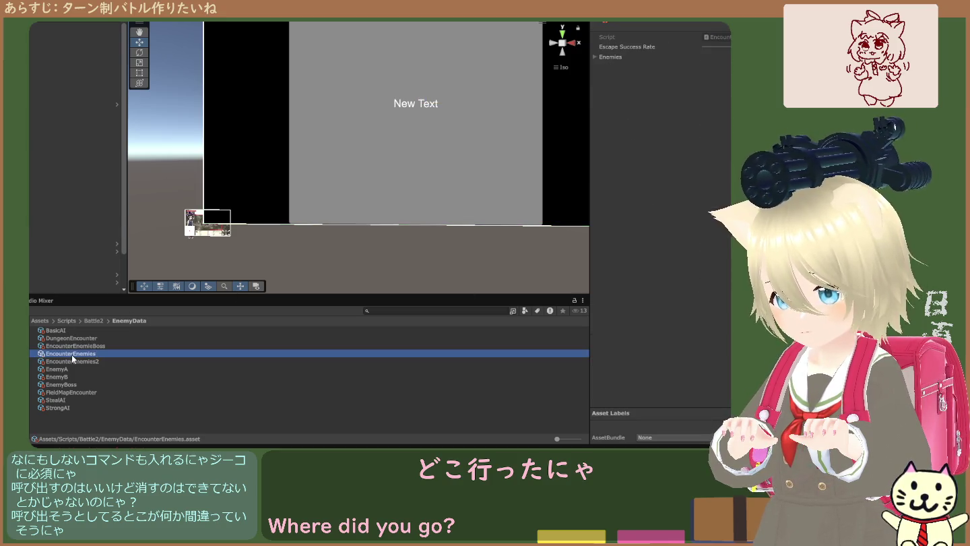
left_click(594, 58)
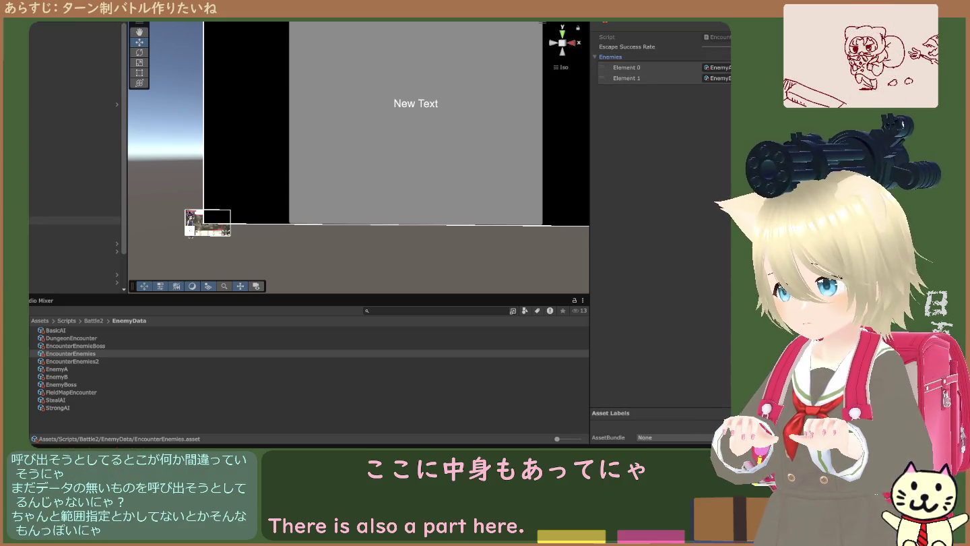
left_click(74, 221)
Select the BattleWindow canvas and ping its Use Encounter asset in the Project window
left_click(75, 228)
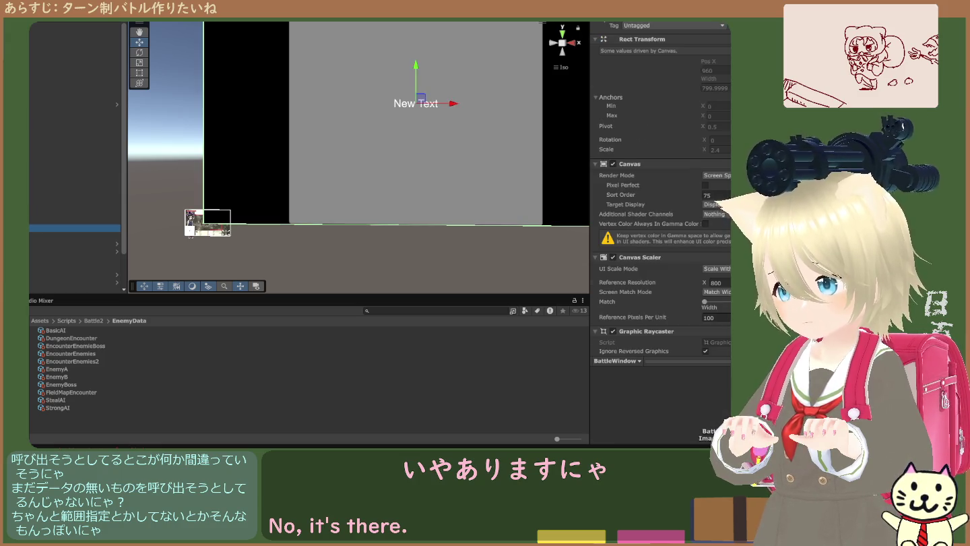
key("Up")
key("Down")
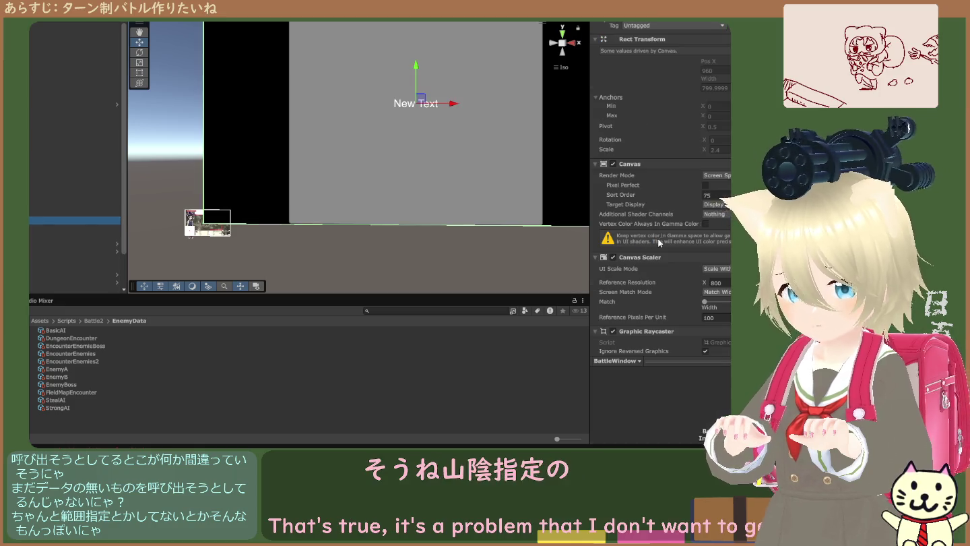
scroll(656, 243, "down", 6)
left_click(719, 279)
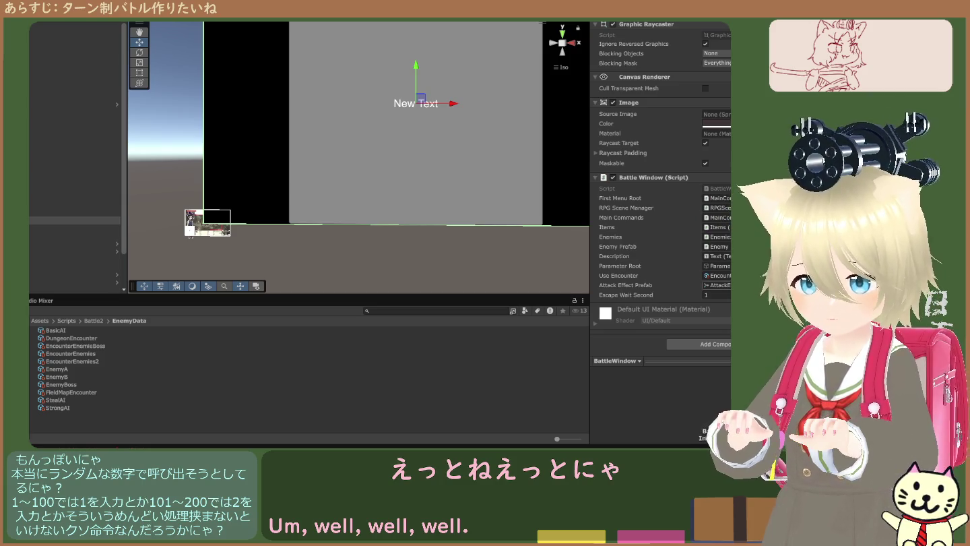
Re-ping the Use Encounter asset, view EncounterEnemies' settings, then select RPG Scene Manager
left_click(716, 276)
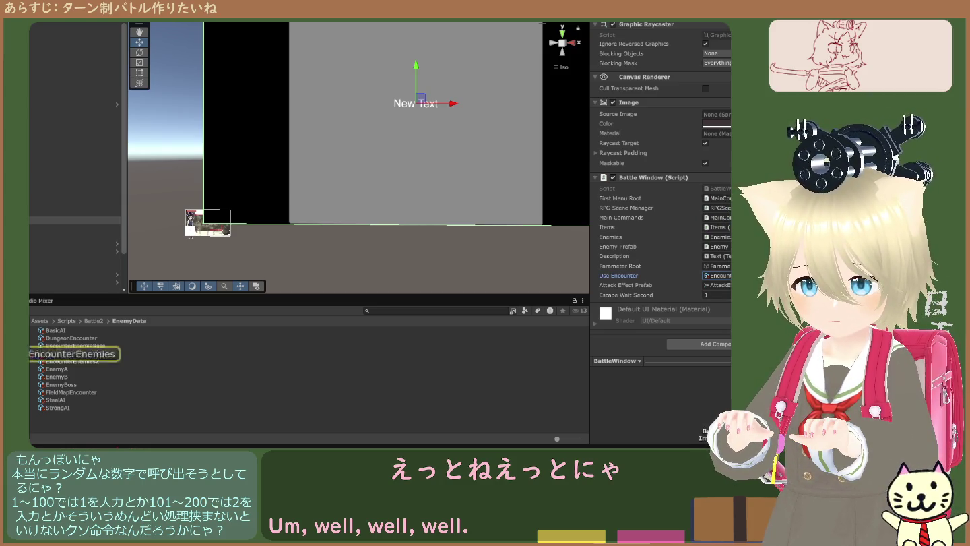
left_click(60, 355)
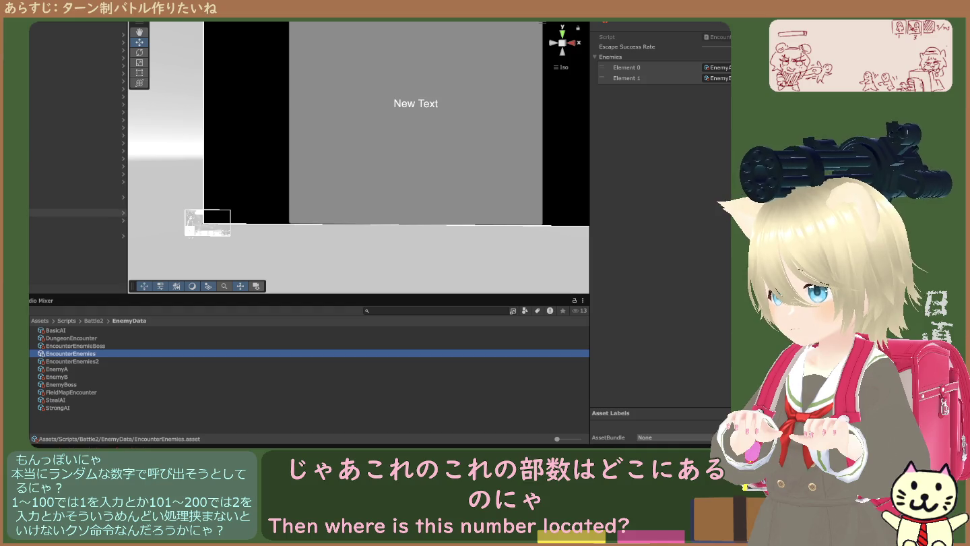
left_click(75, 227)
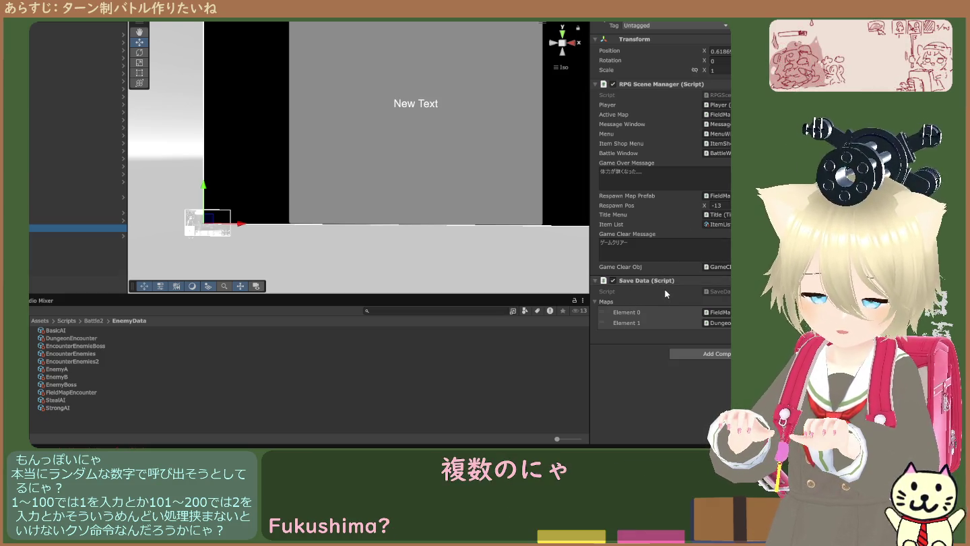
Locate the FieldMap prefab and ping its encounter asset and first mass event
left_click(716, 313)
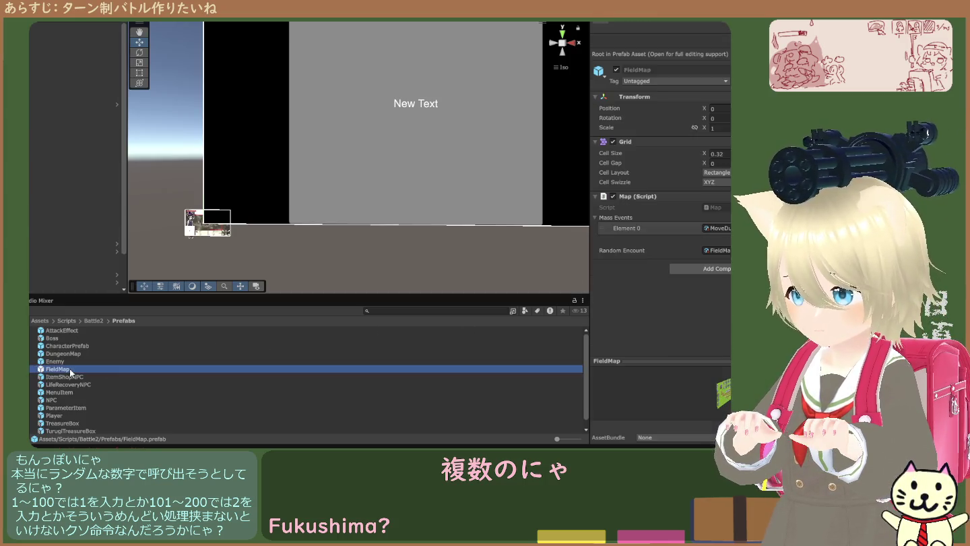
left_click(70, 369)
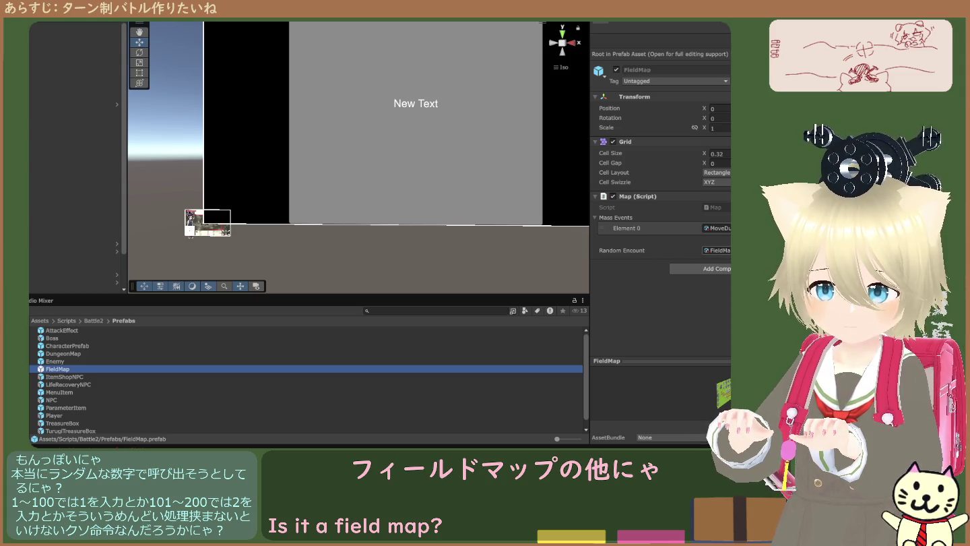
left_click(718, 251)
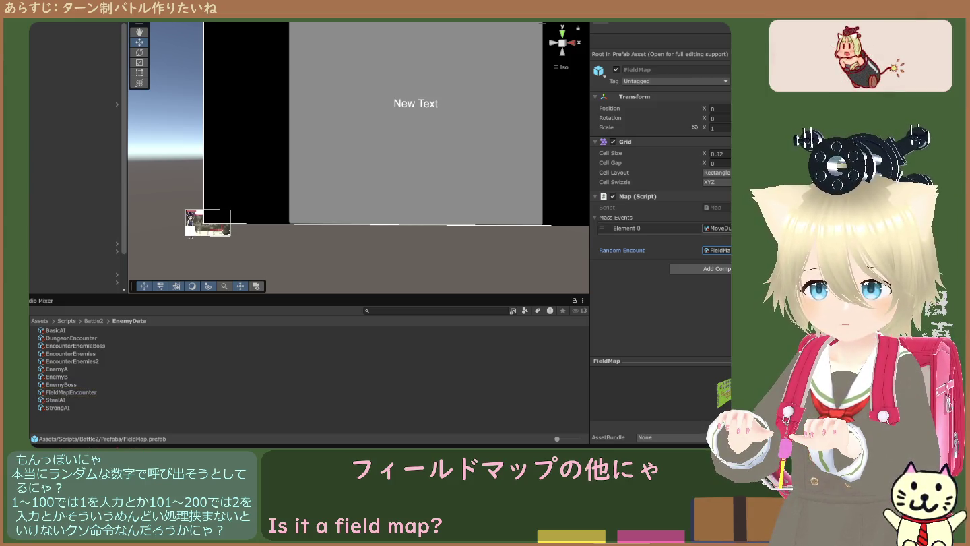
left_click(718, 227)
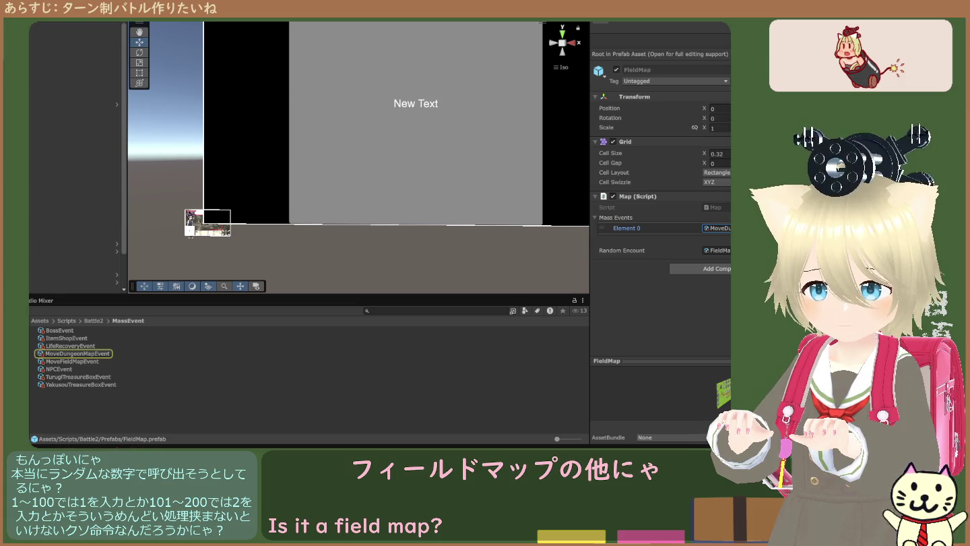
left_click(718, 250)
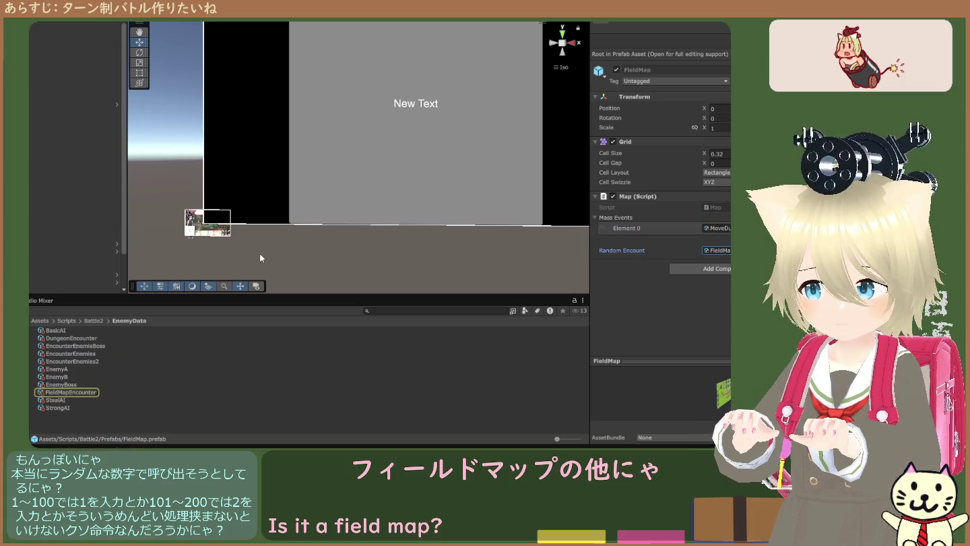
Expand both FieldMapEncounter list elements to show Encount Rate and Encounter Enemies, then show the Console
left_click(63, 392)
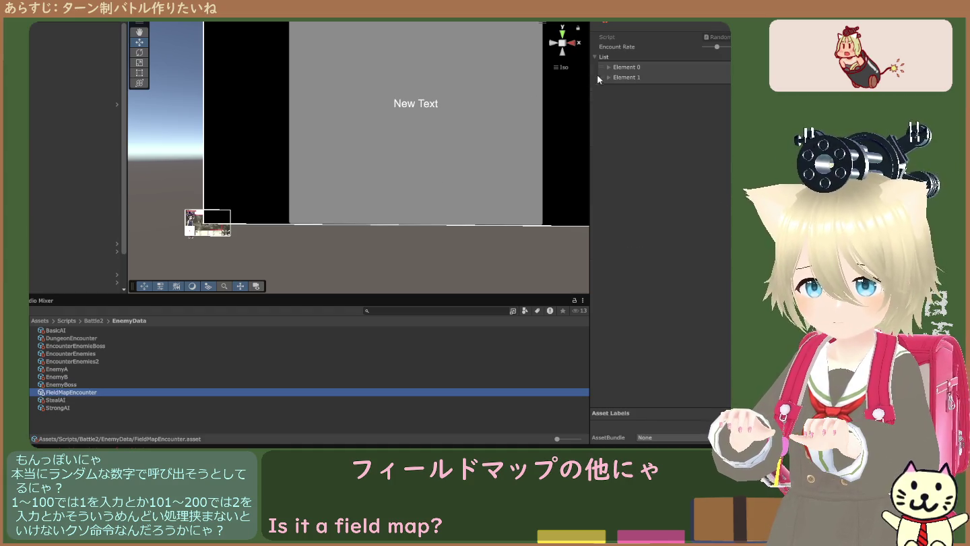
left_click(610, 68)
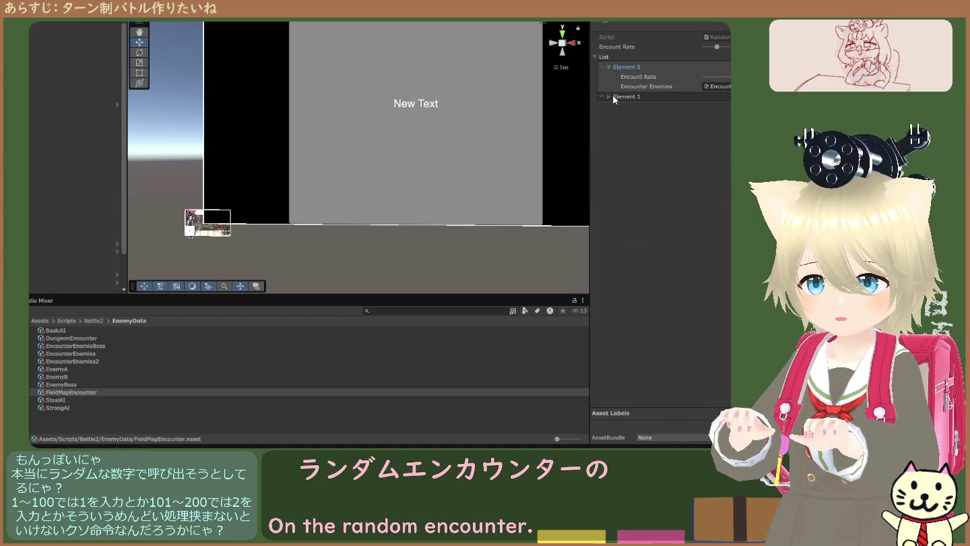
left_click(612, 96)
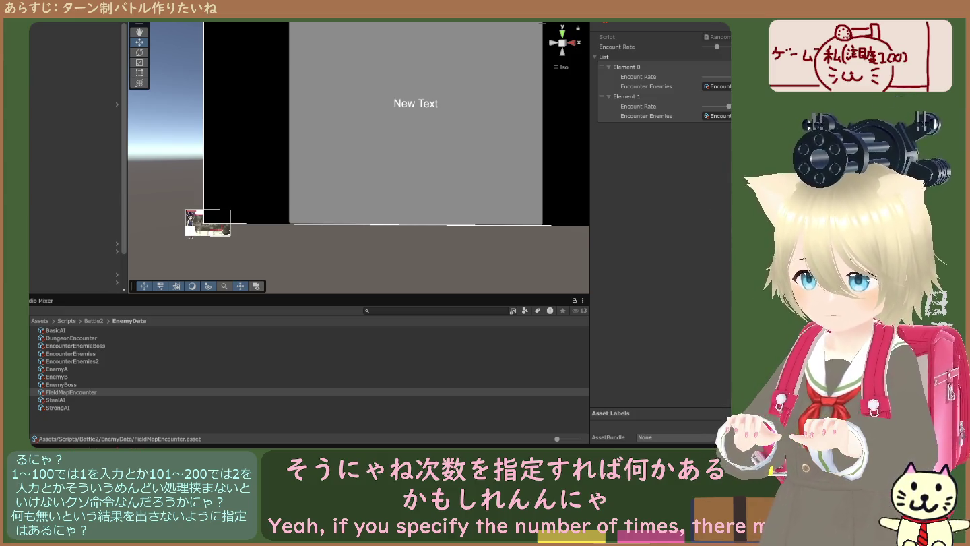
key("ctrl+shift+c")
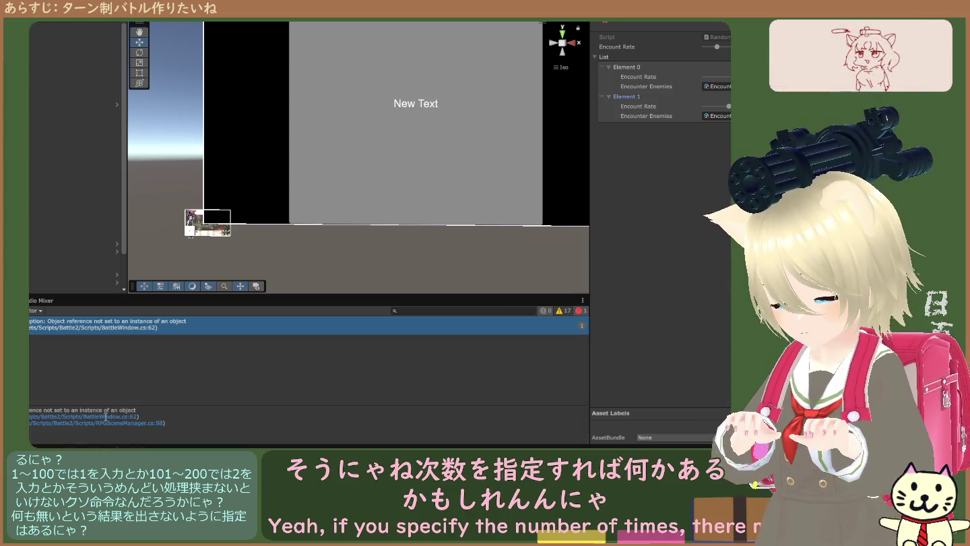
Clear the Console, enter Play mode, and view the BattleWindow.cs:62 NullReference stack trace
left_click(31, 310)
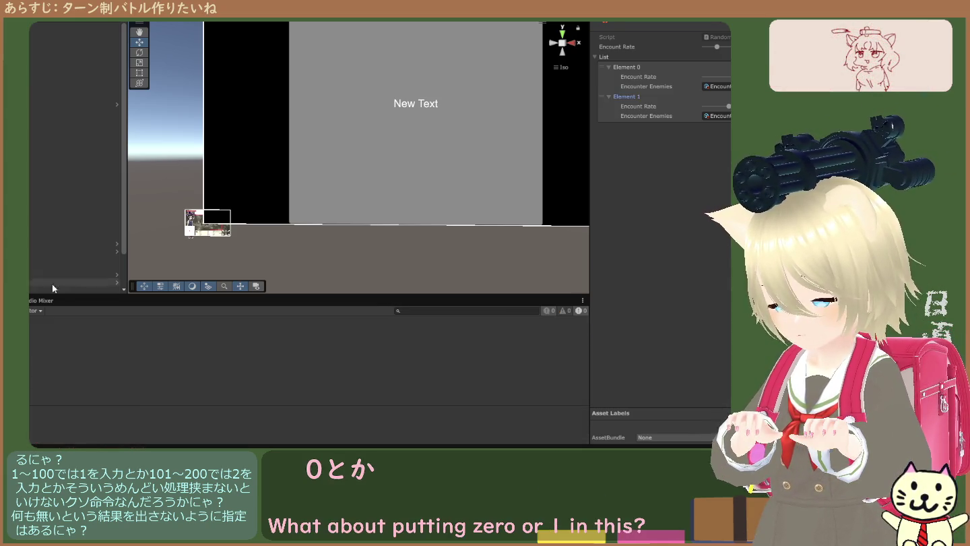
key("ctrl+p")
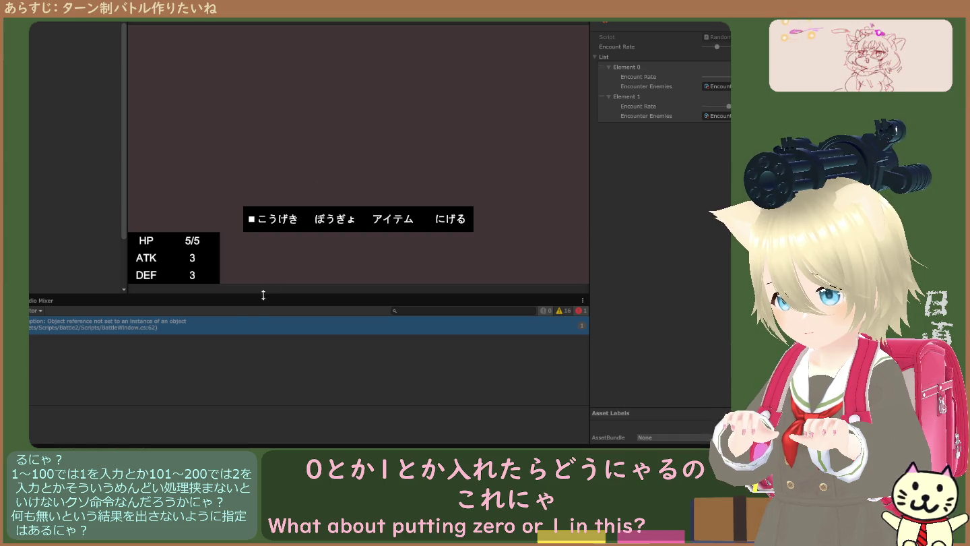
left_click(226, 327)
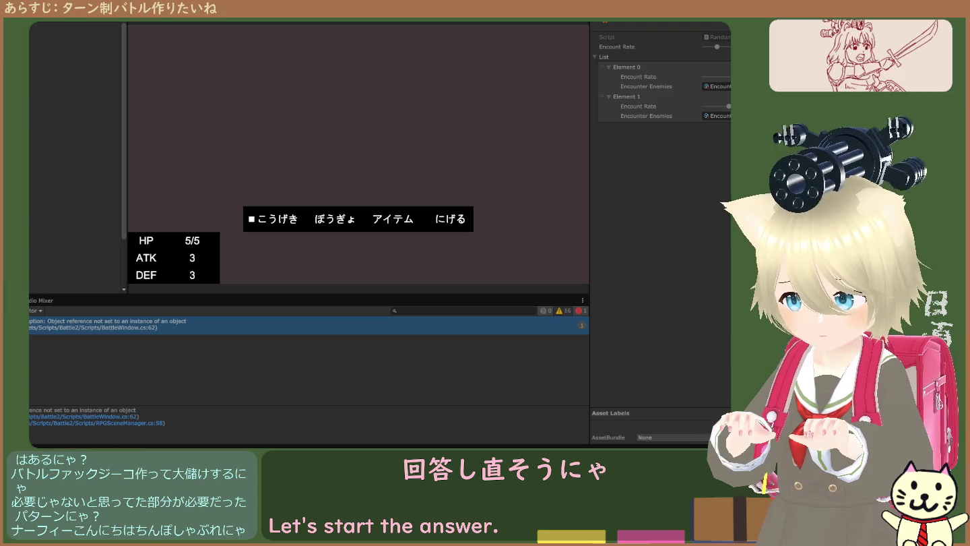
Stop Play mode to end the battle test
left_click(378, 24)
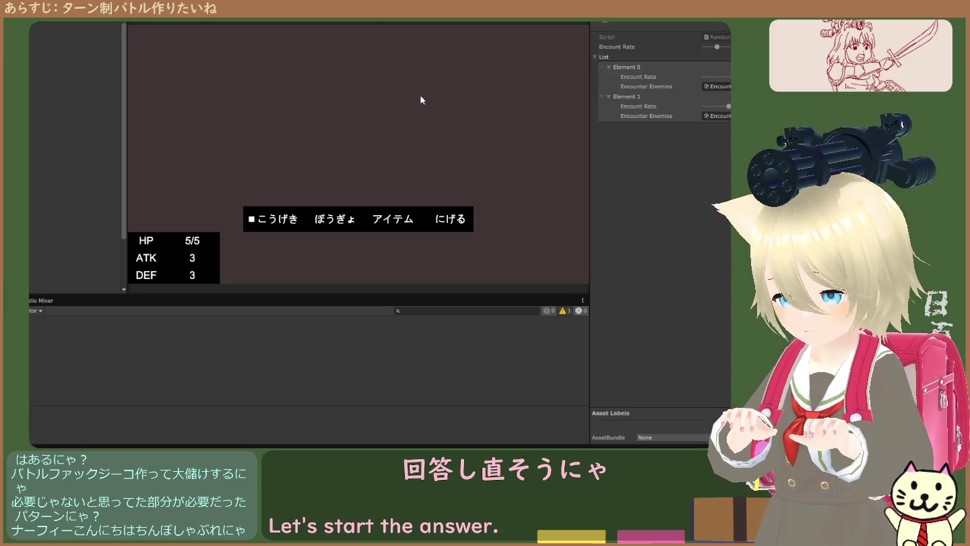